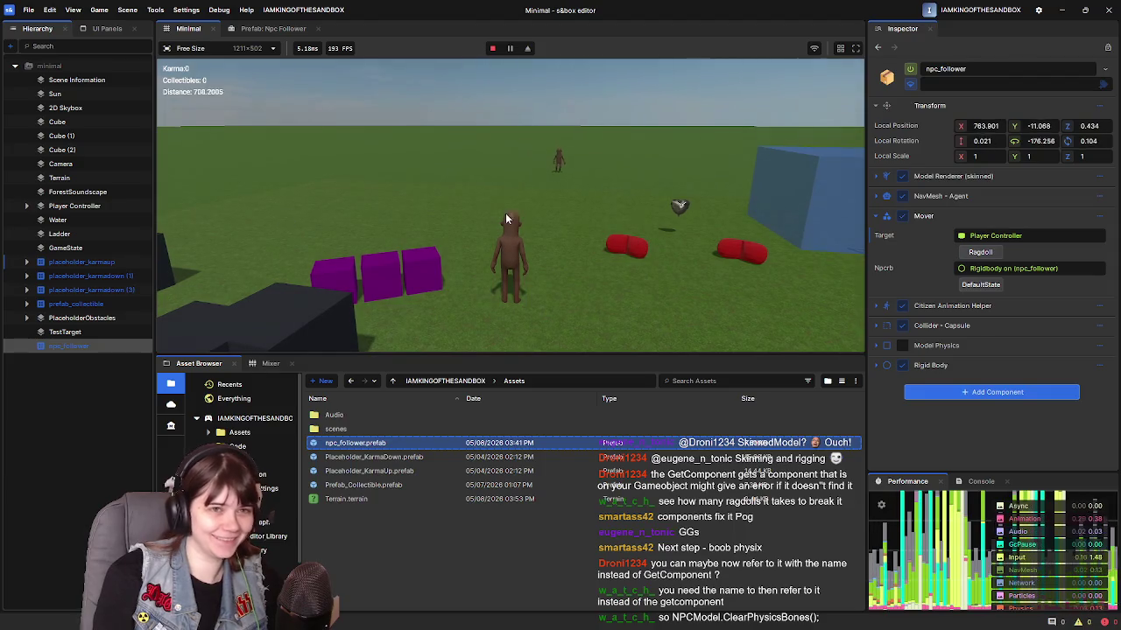
Step: Ragdoll and restore the NPC follower repeatedly with the Mover's Ragdoll and DefaultState buttons
left_click(982, 253)
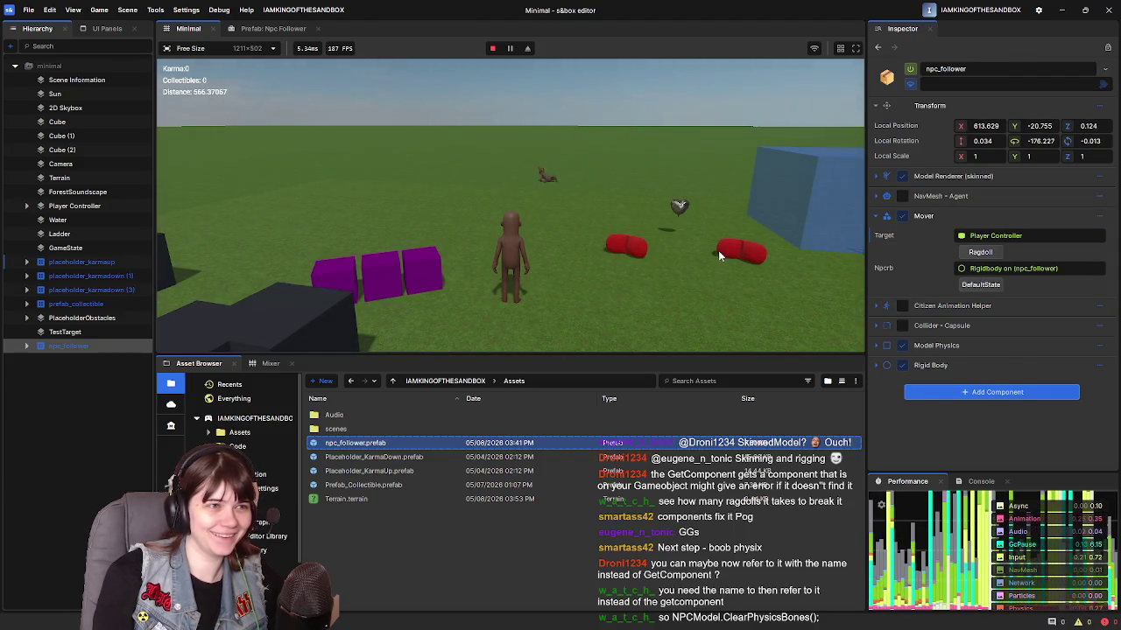
key("w")
left_click(981, 285)
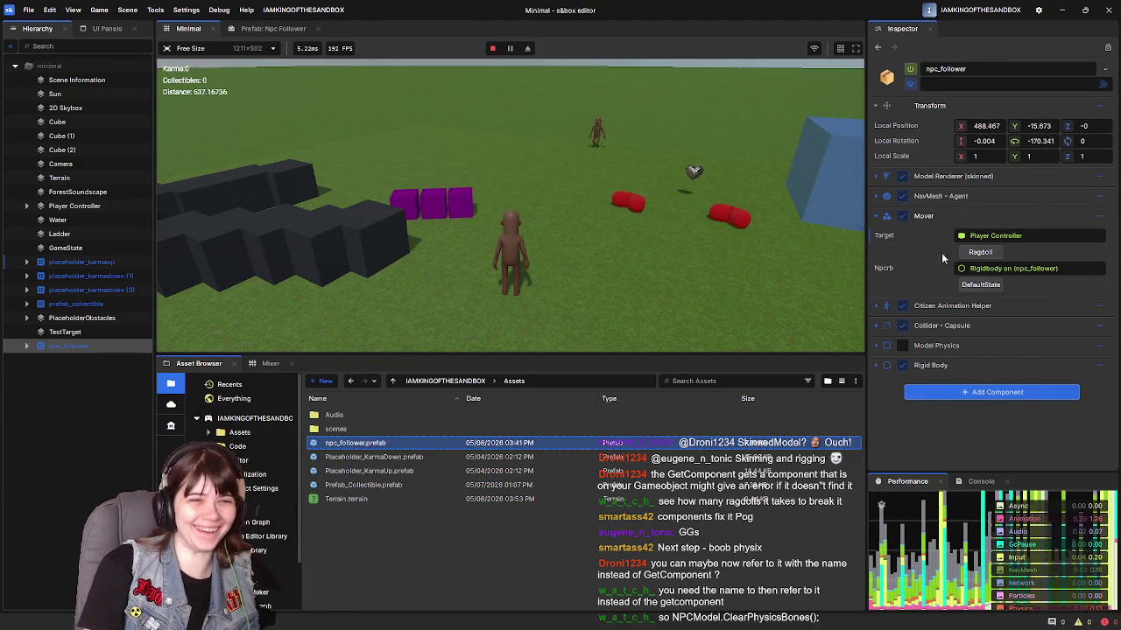
left_click(980, 252)
left_click(981, 287)
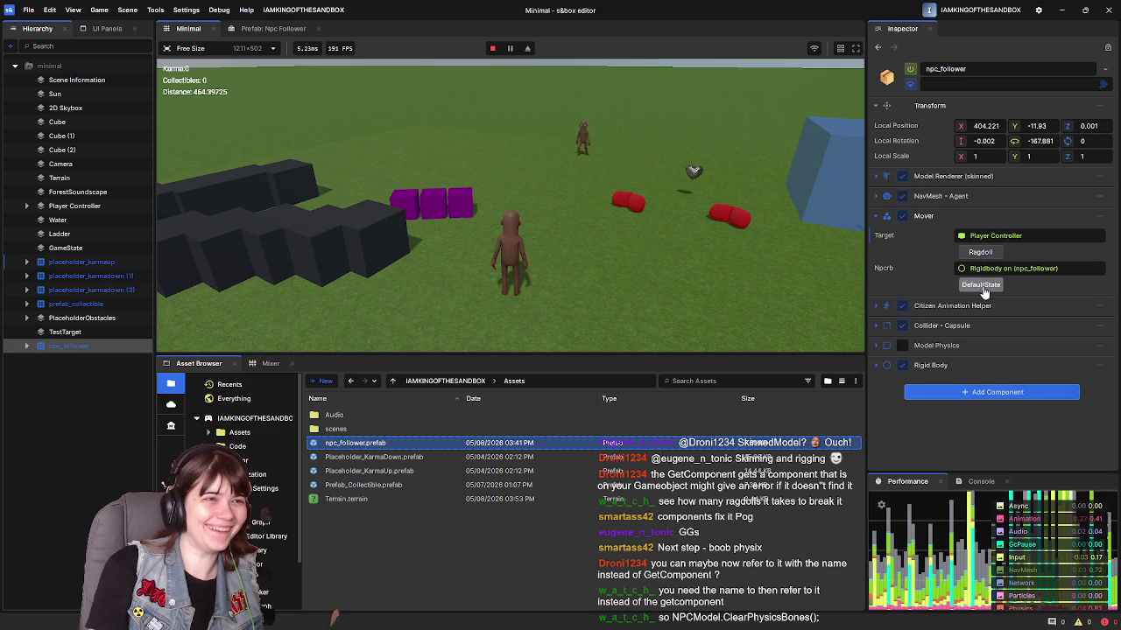
left_click(982, 252)
left_click(982, 285)
left_click(980, 253)
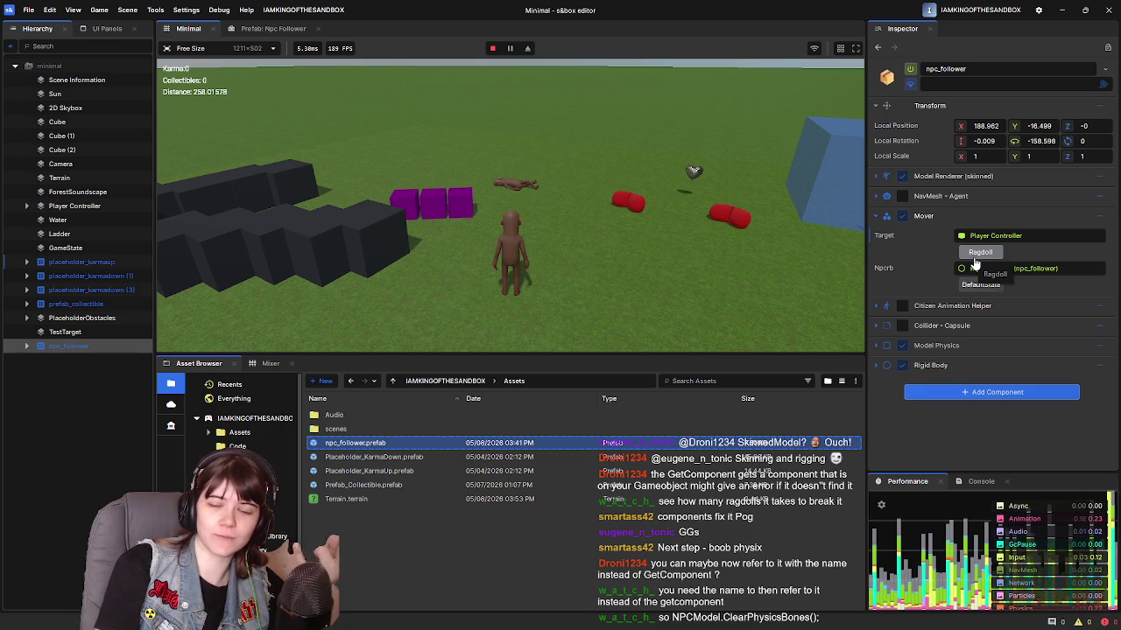
left_click(985, 285)
left_click(981, 252)
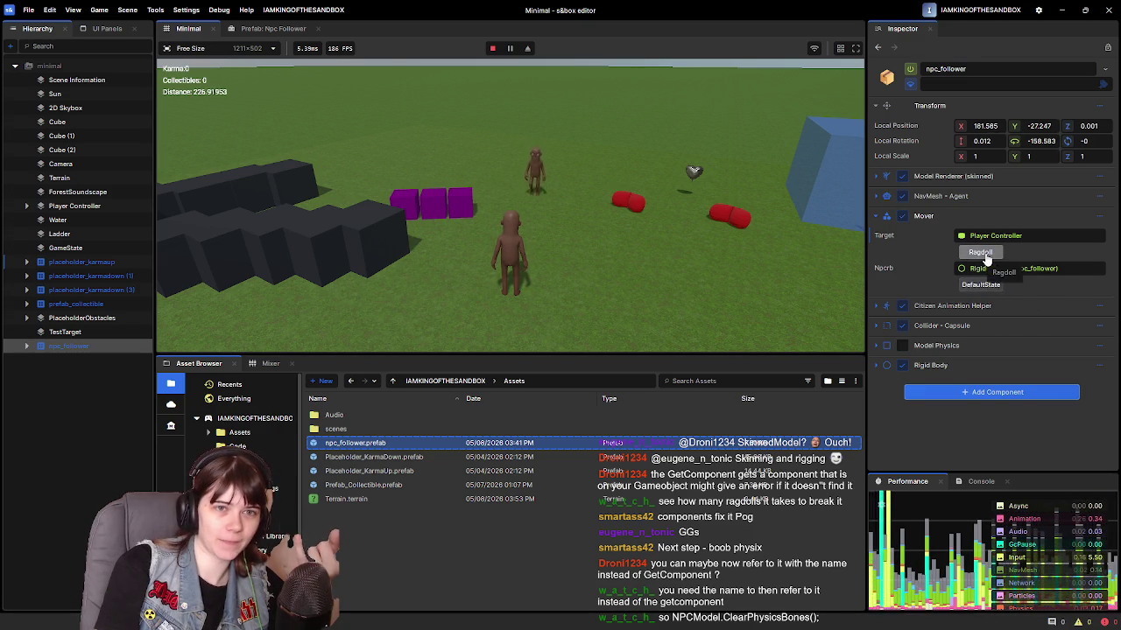
left_click(980, 285)
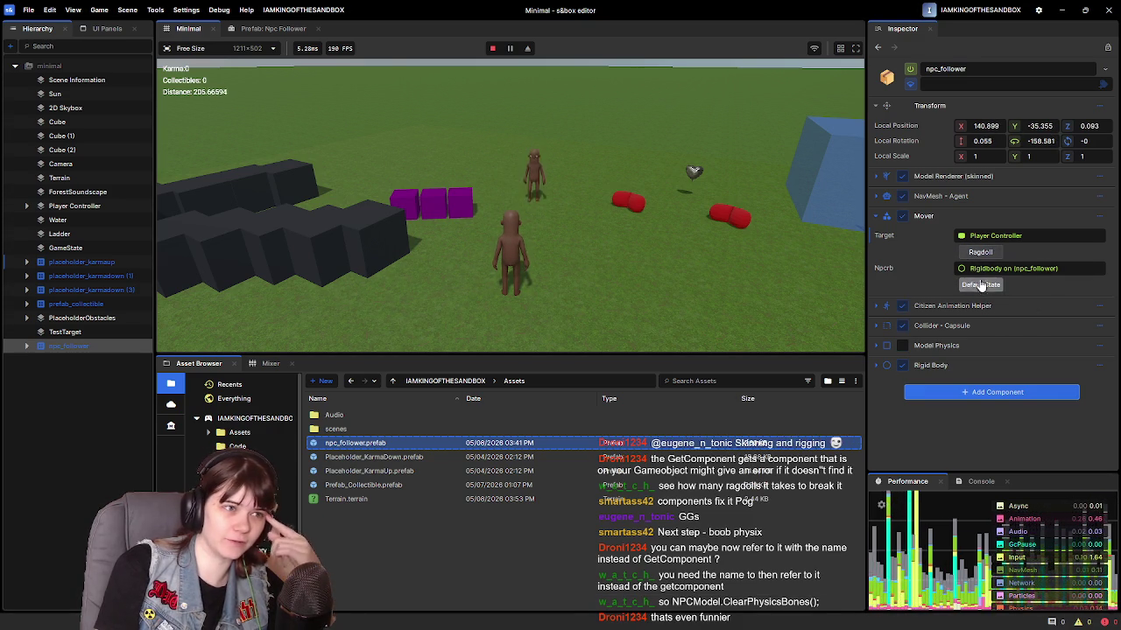
left_click(981, 252)
Step: Orbit the game camera, then pause and leave play mode
left_click_drag(711, 227, 427, 219)
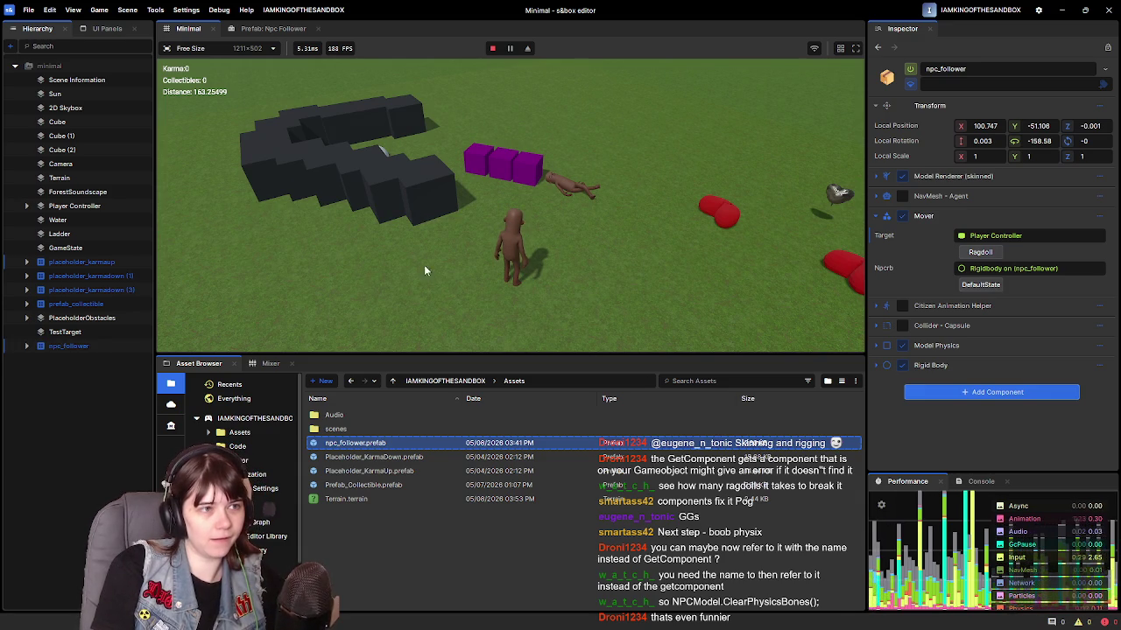
key("Escape")
left_click(298, 313)
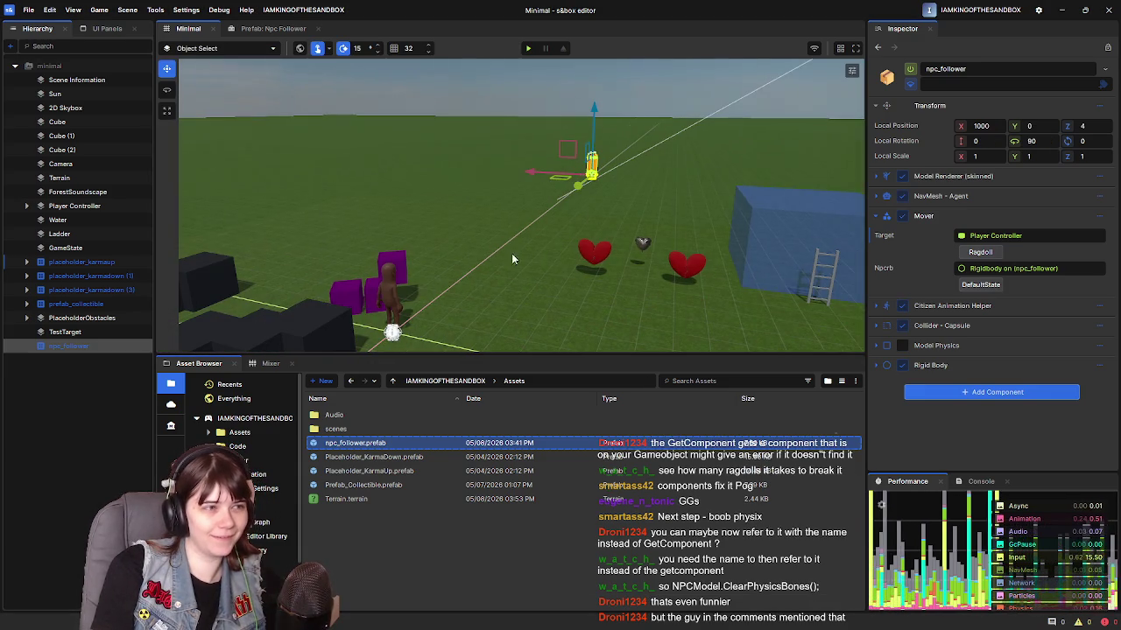
Step: Open the Npc Follower prefab tab, then switch to NPCMover.cs in Visual Studio
left_click(274, 29)
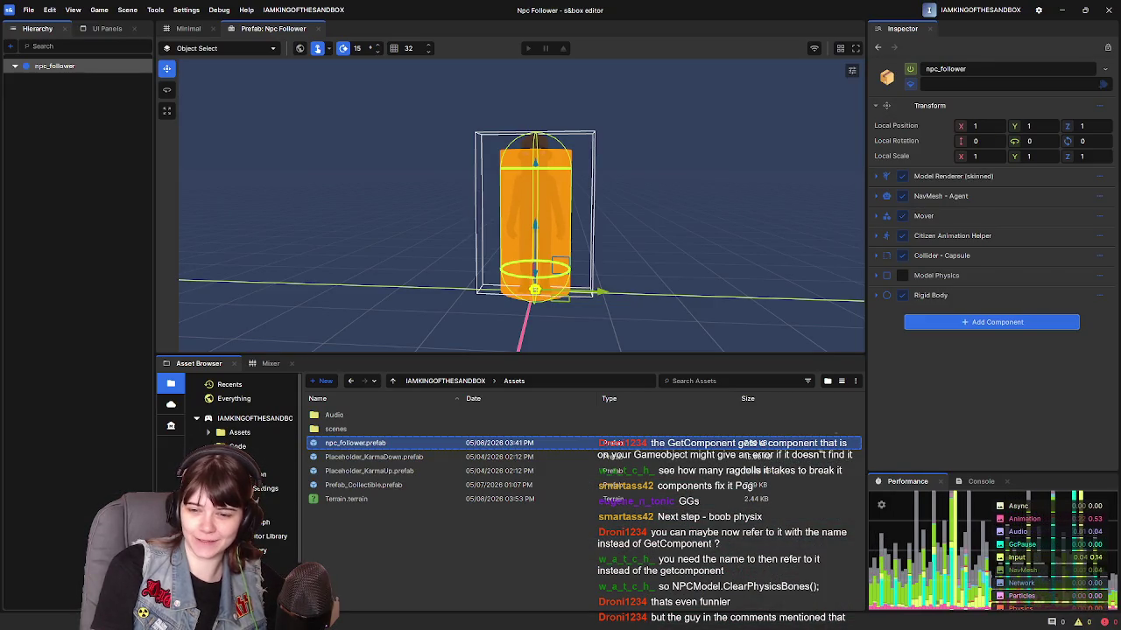
key("alt+Tab")
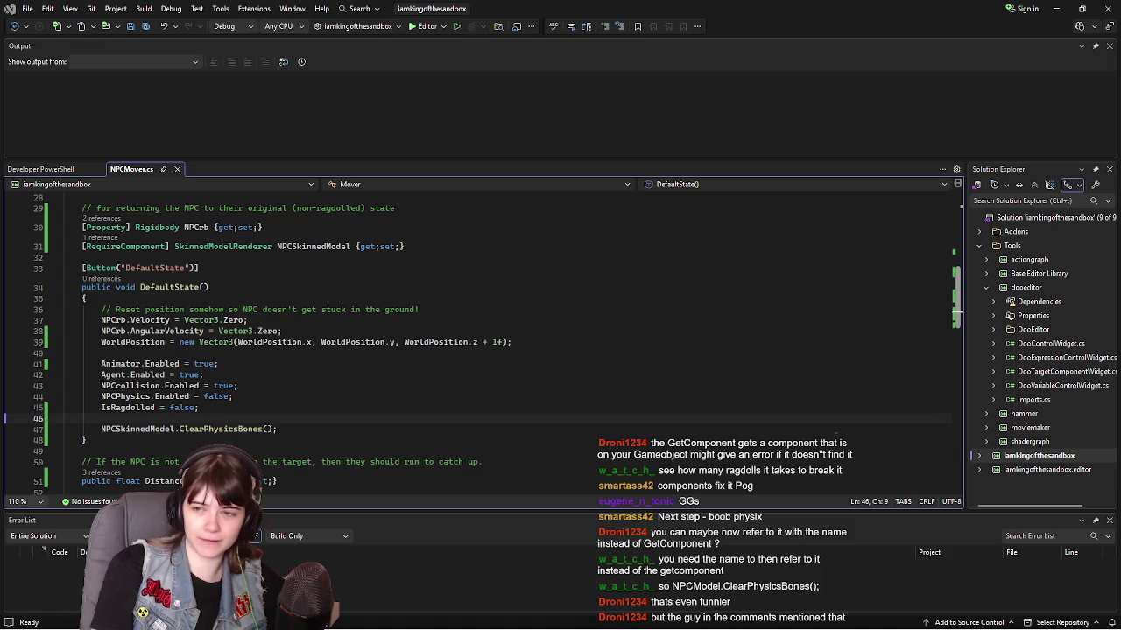
Step: Read the YouTube reply about ragdoll physics going wonky after the first reset, then return to NPCMover.cs
key("alt+Tab")
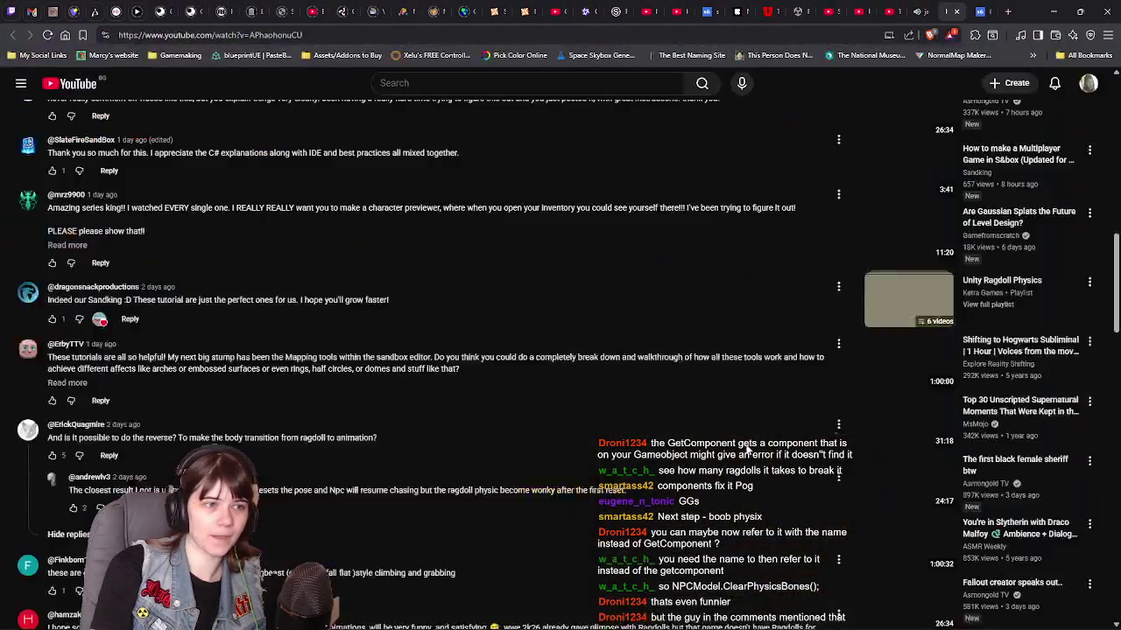
mouse_move(433, 462)
left_mouse_down()
mouse_move(601, 462)
mouse_move(576, 445)
left_mouse_up()
left_click(574, 426)
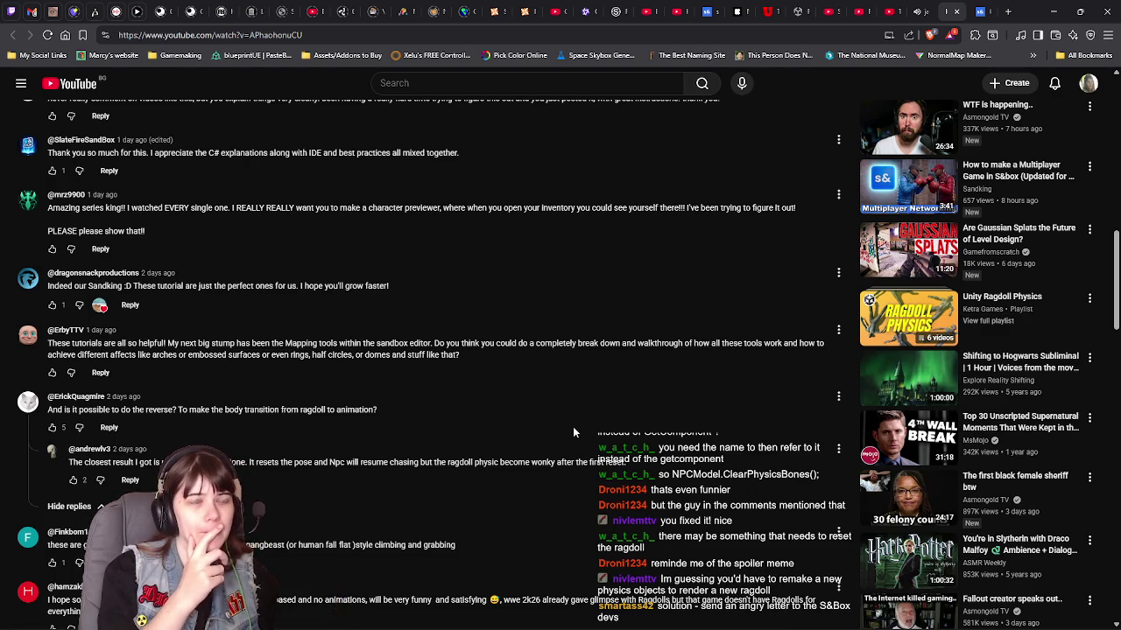
key("alt+Tab")
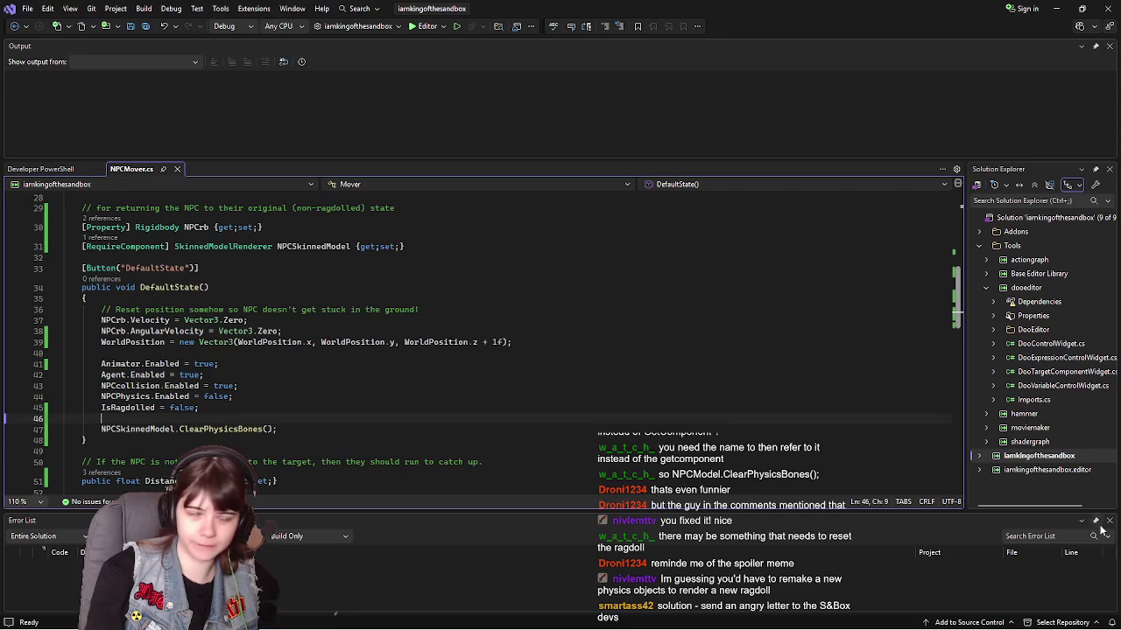
Step: Scroll up to review the Ragdoll() method and its properties, then return to the s&box editor
scroll(316, 346, "up", 4)
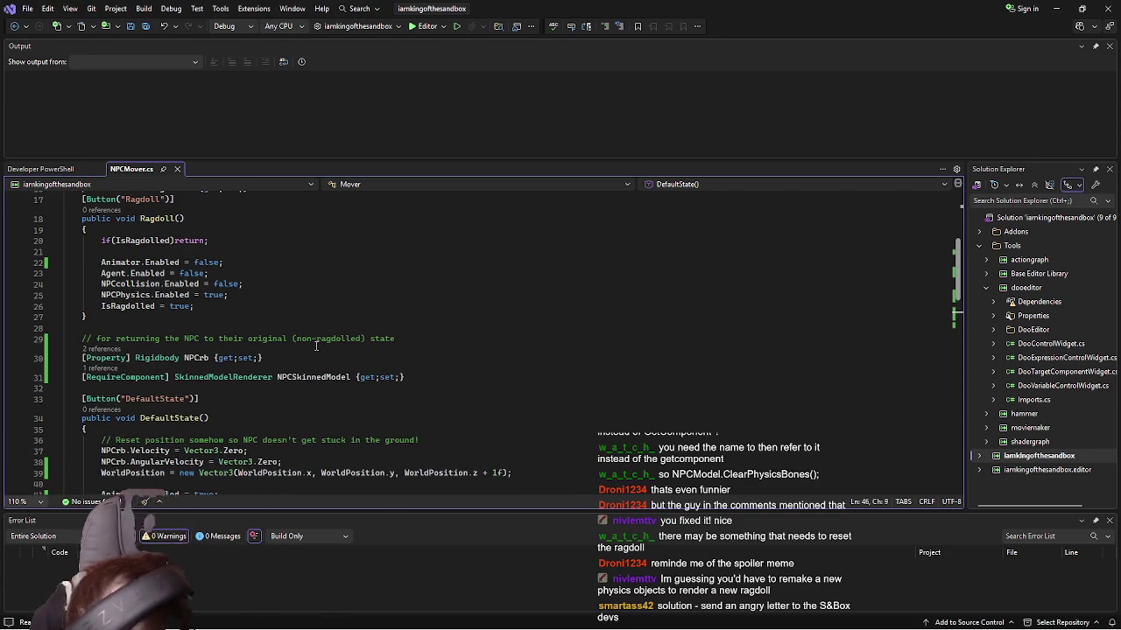
scroll(316, 346, "up", 1)
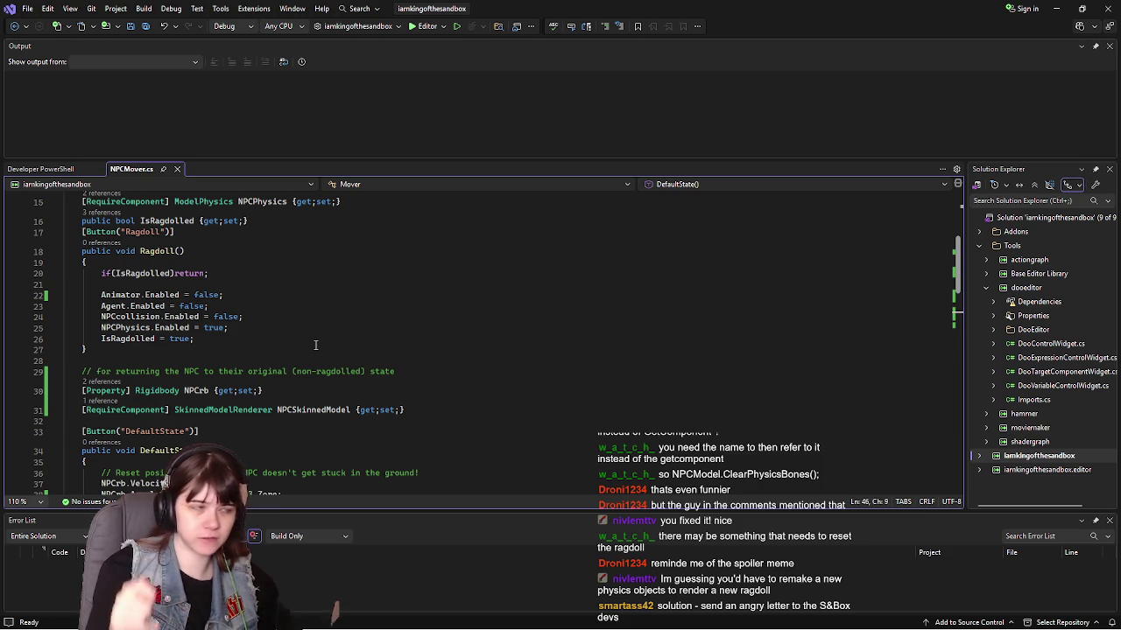
scroll(312, 340, "up", 3)
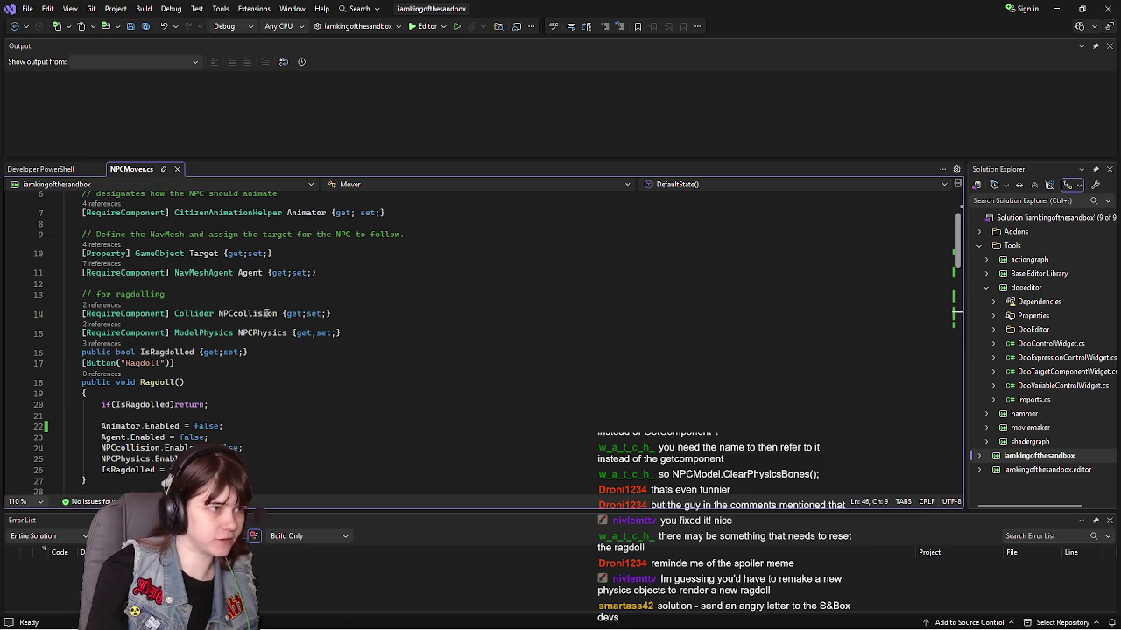
scroll(273, 315, "down", 2)
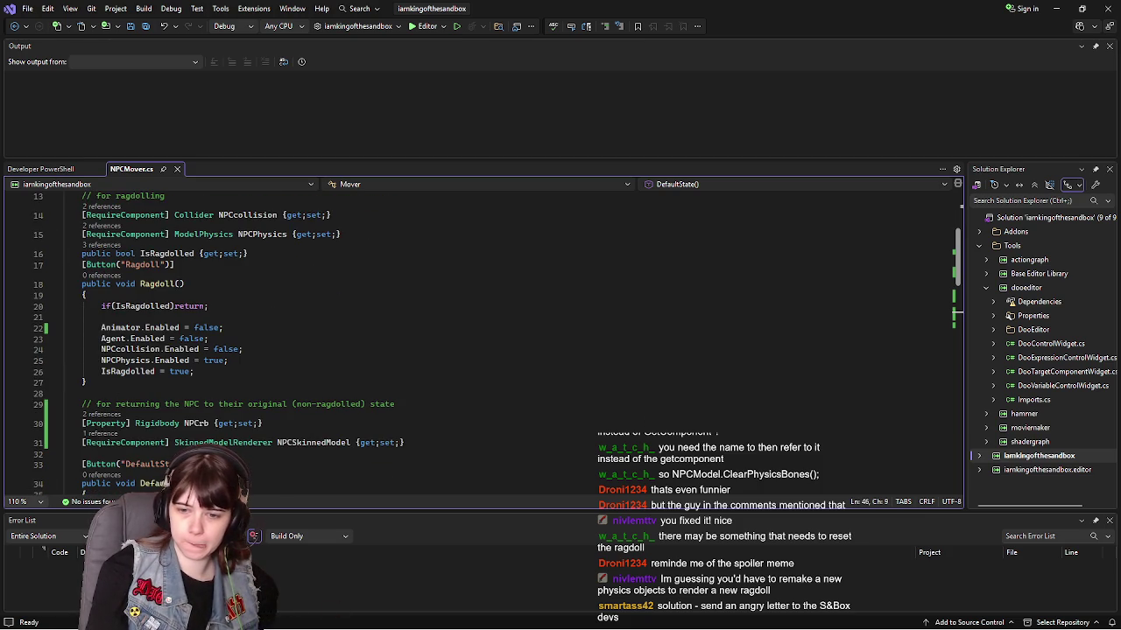
key("alt+Tab")
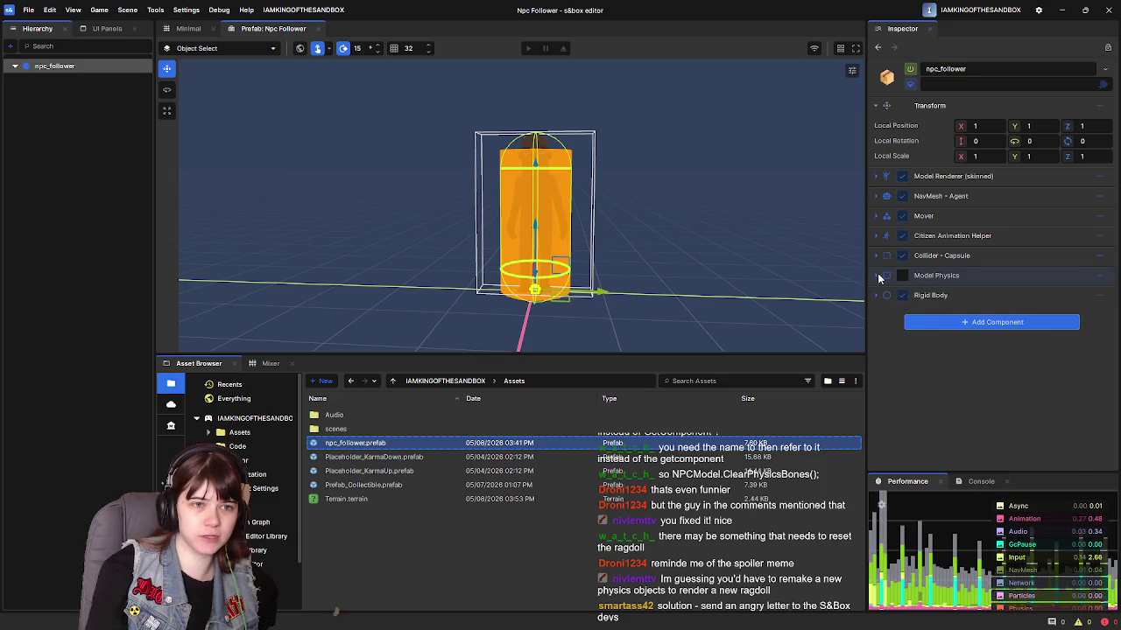
Step: Expand and inspect the prefab's Model Physics component, then return to the Minimal scene
left_click(877, 275)
scroll(927, 324, "down", 1)
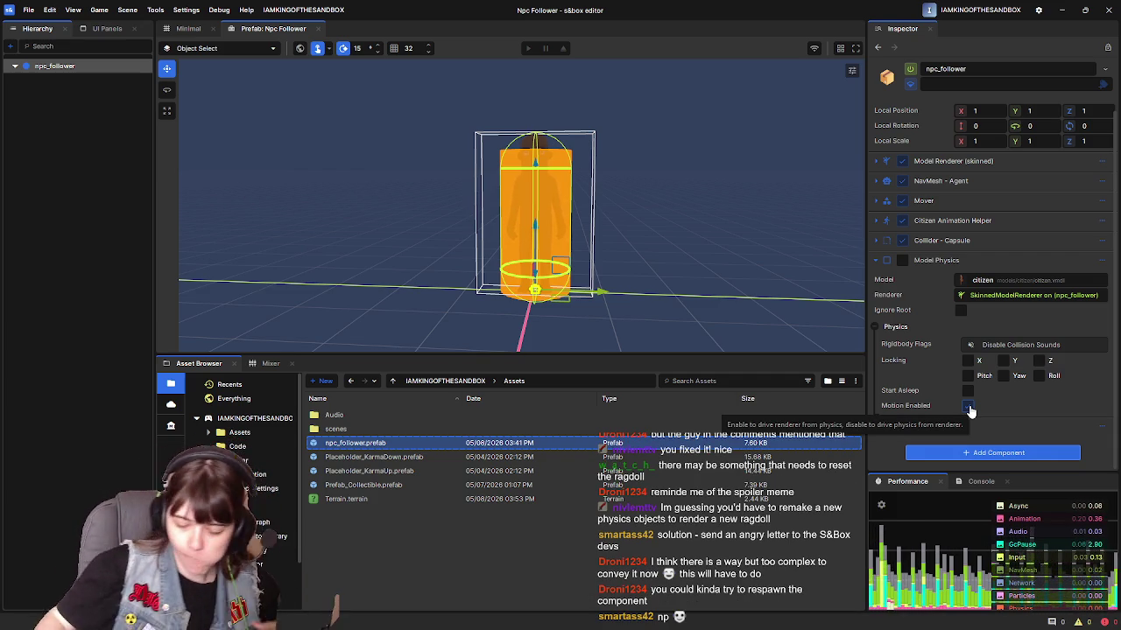
left_click(186, 28)
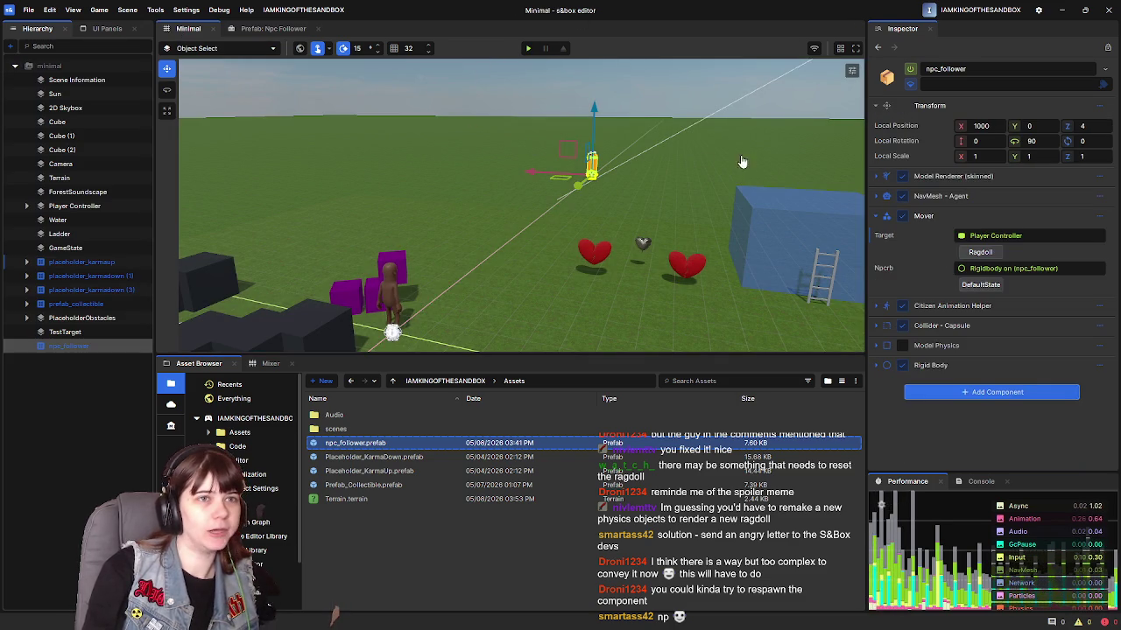
Step: Maximize the viewport, start playing the Minimal scene, and restore the normal editor layout
left_click(856, 49)
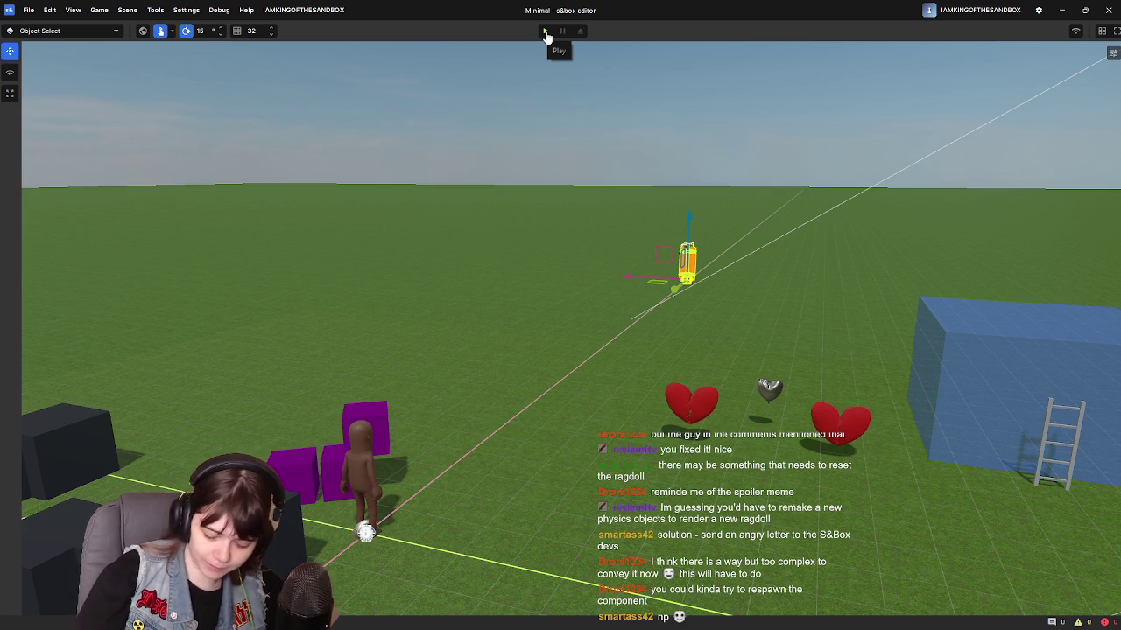
left_click(544, 32)
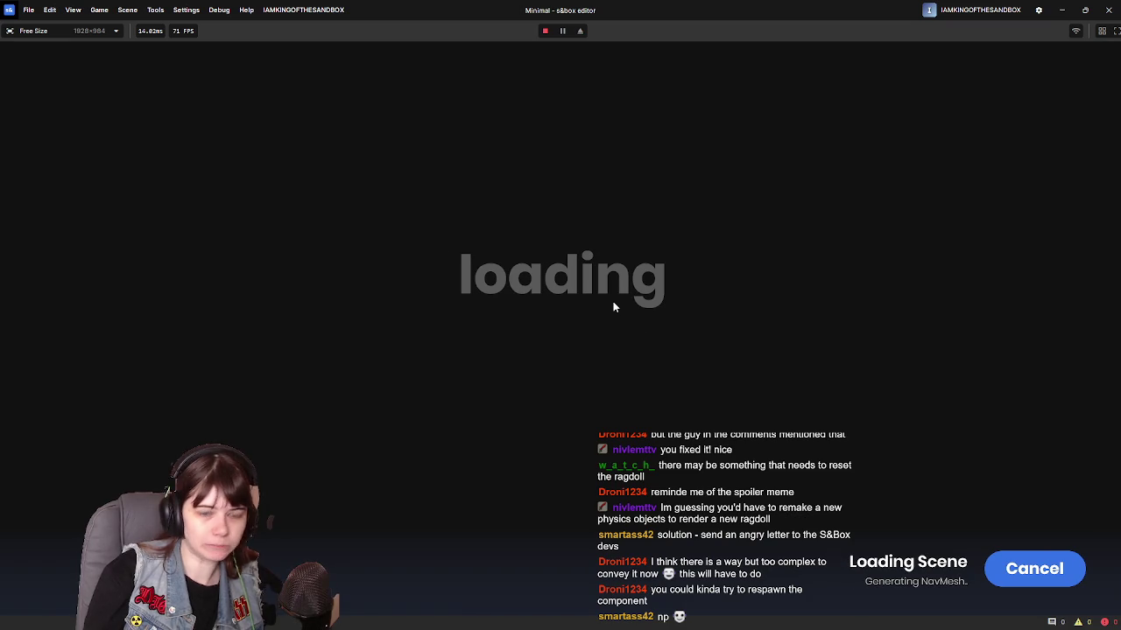
key("Escape")
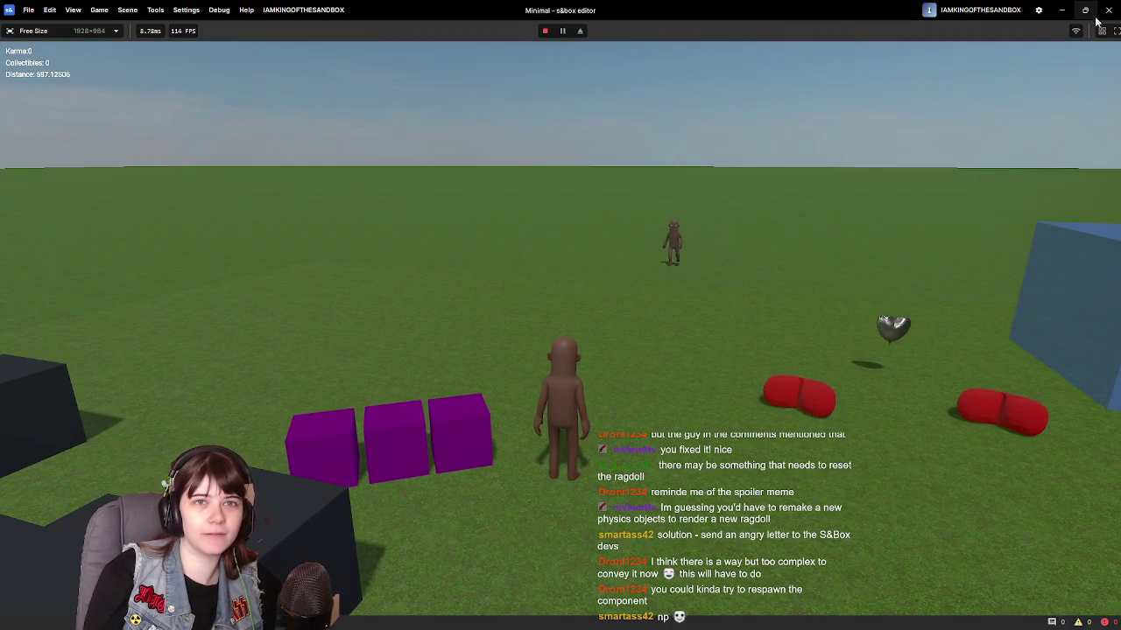
key("F11")
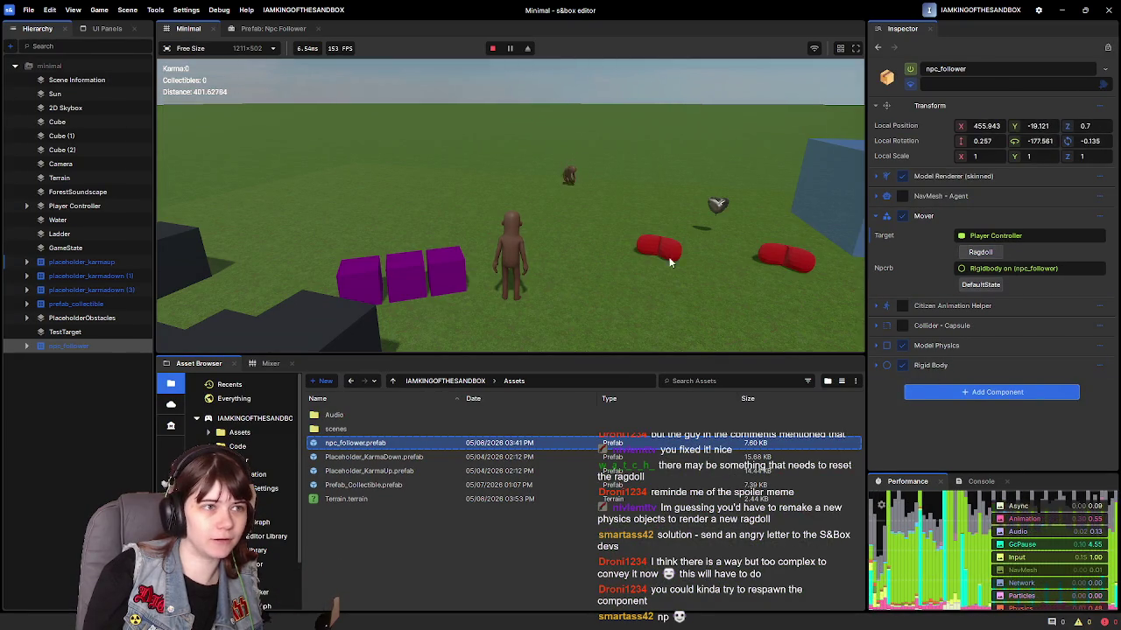
left_click(655, 267)
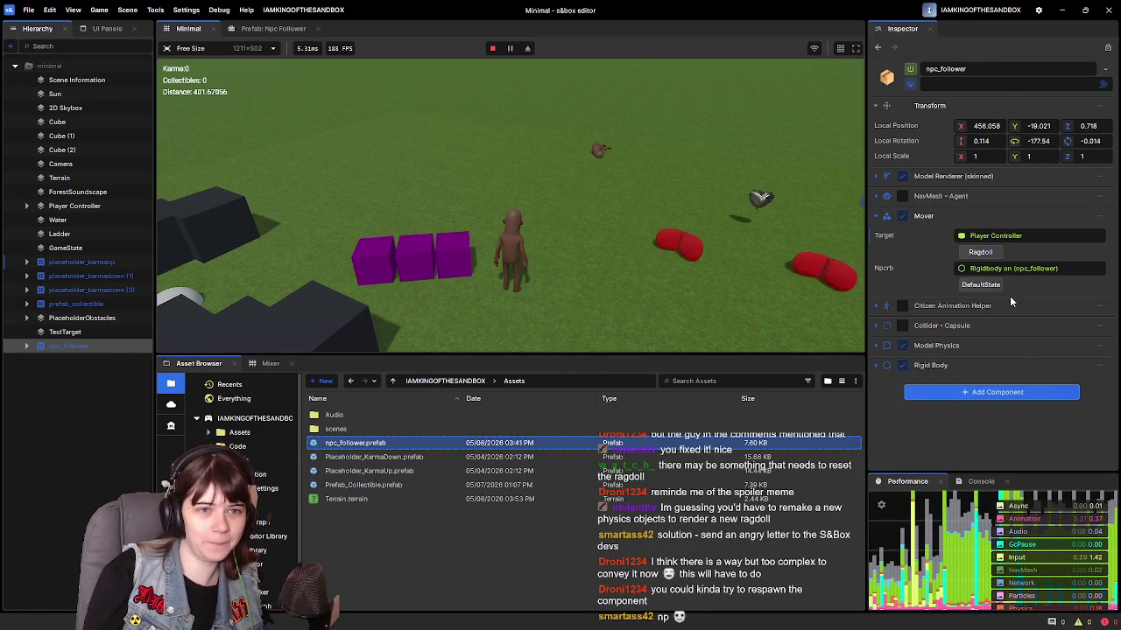
Step: Ragdoll and restore the NPC while moving the player, then leave the play session
key("s")
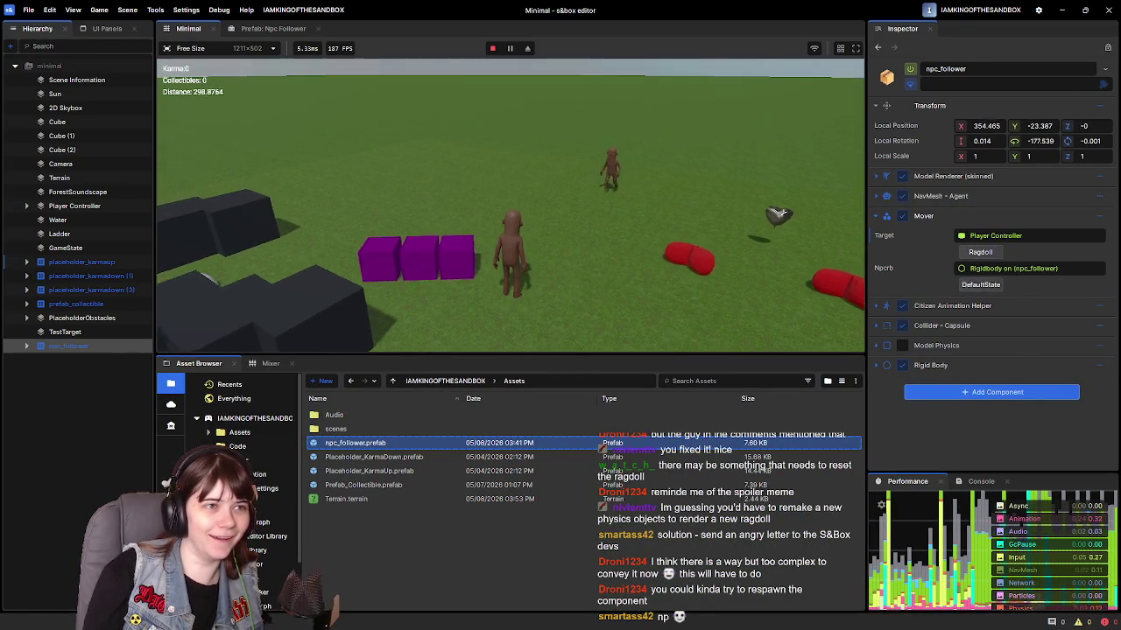
left_click(980, 252)
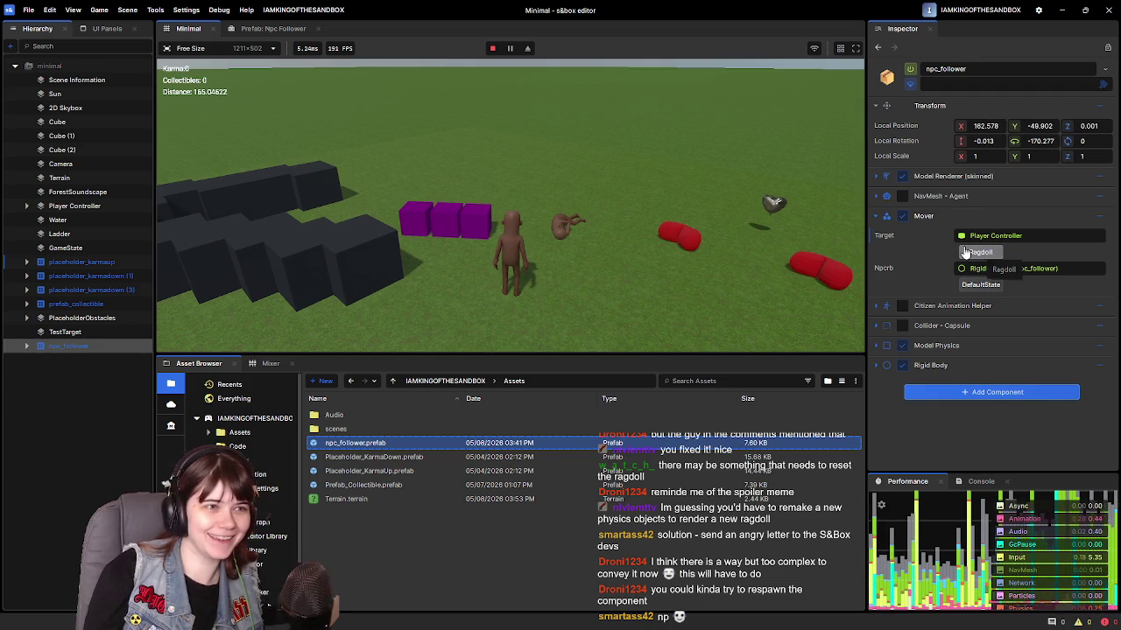
key("s")
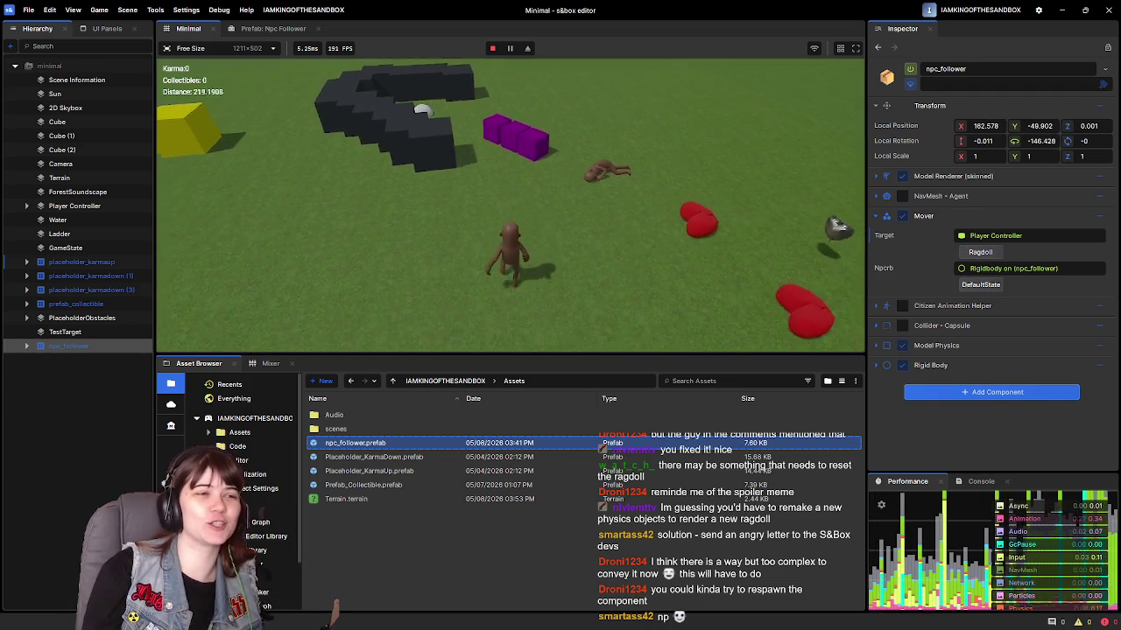
left_click(987, 285)
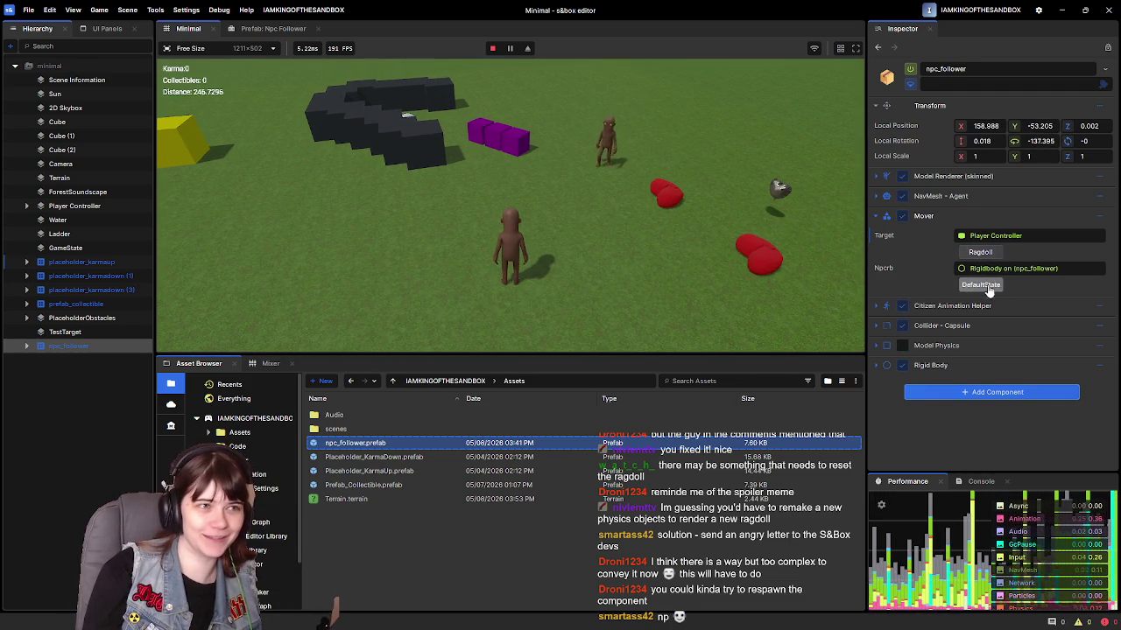
key("w")
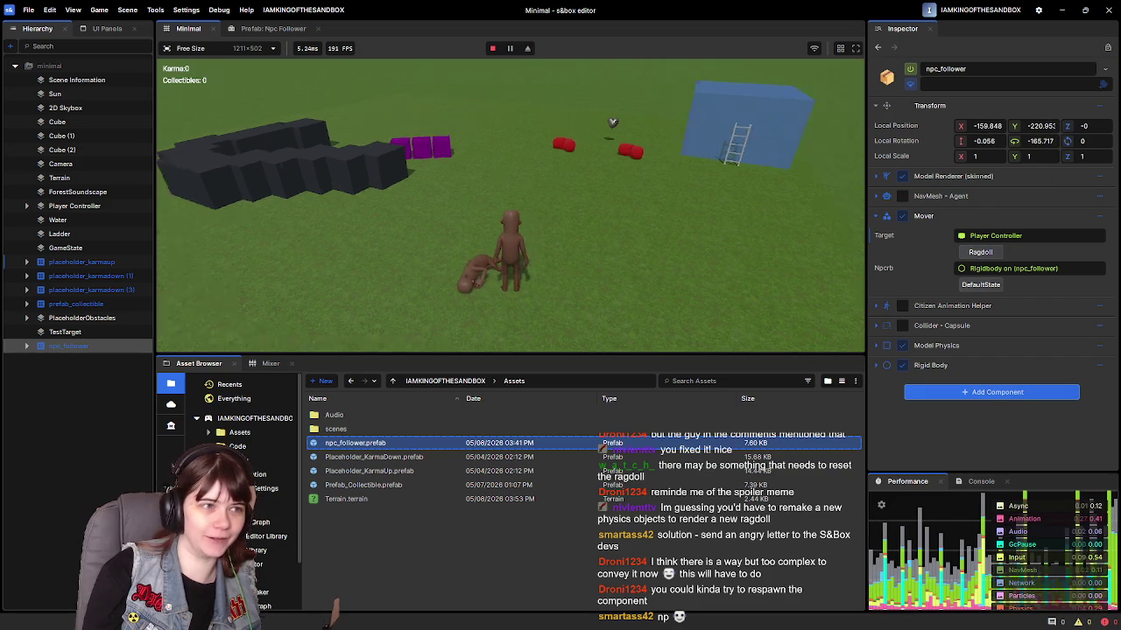
key("Escape")
left_click(296, 318)
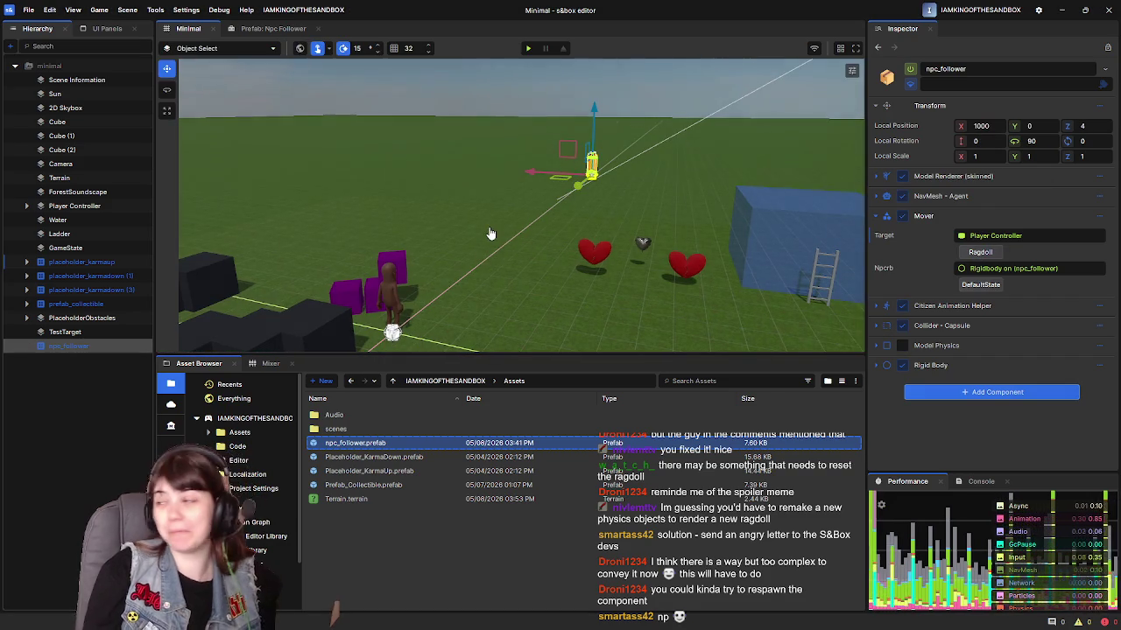
mouse_move(503, 237)
left_mouse_down()
mouse_move(583, 225)
mouse_move(566, 242)
left_mouse_up()
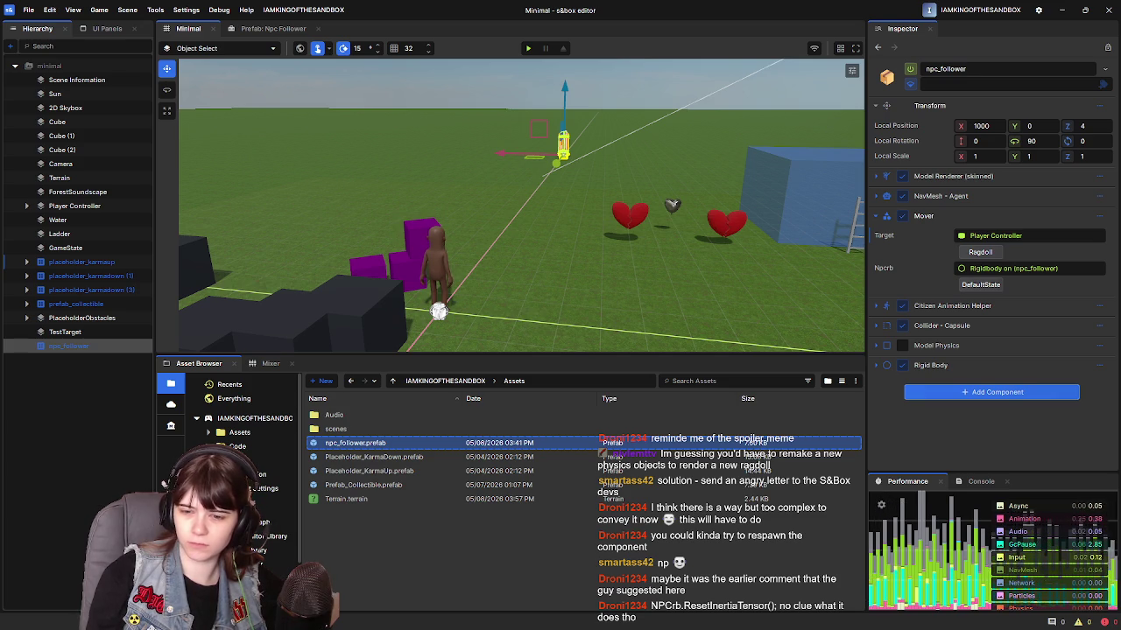
key("alt+Tab")
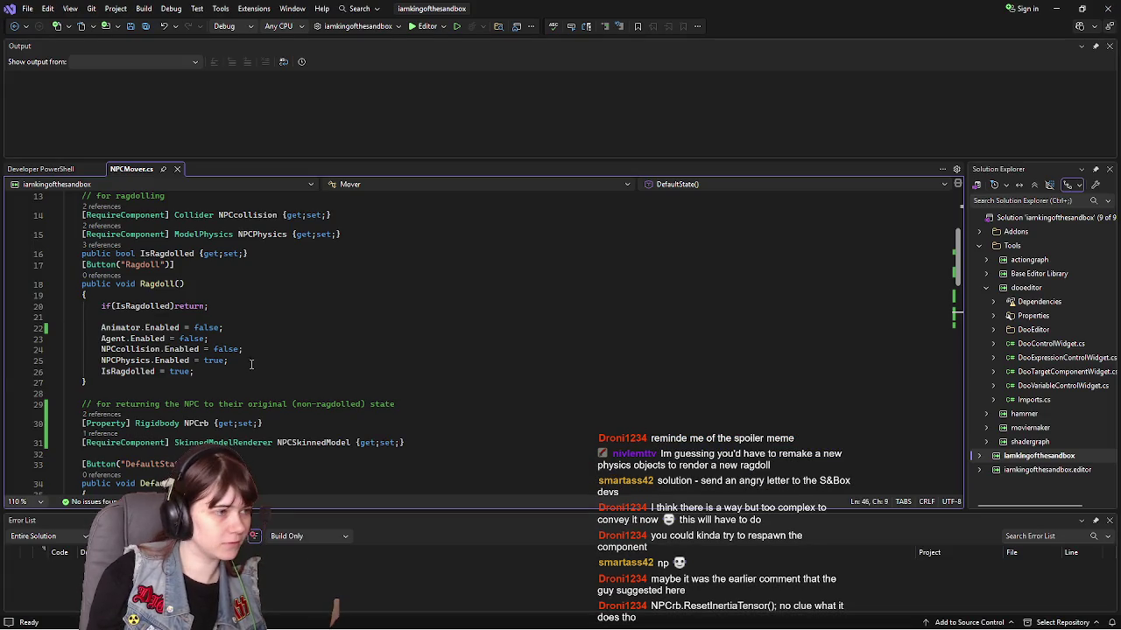
Step: Save NPCMover.cs and open a new line after ClearPhysicsBones() in DefaultState
key("ctrl+s")
scroll(255, 369, "up", 2)
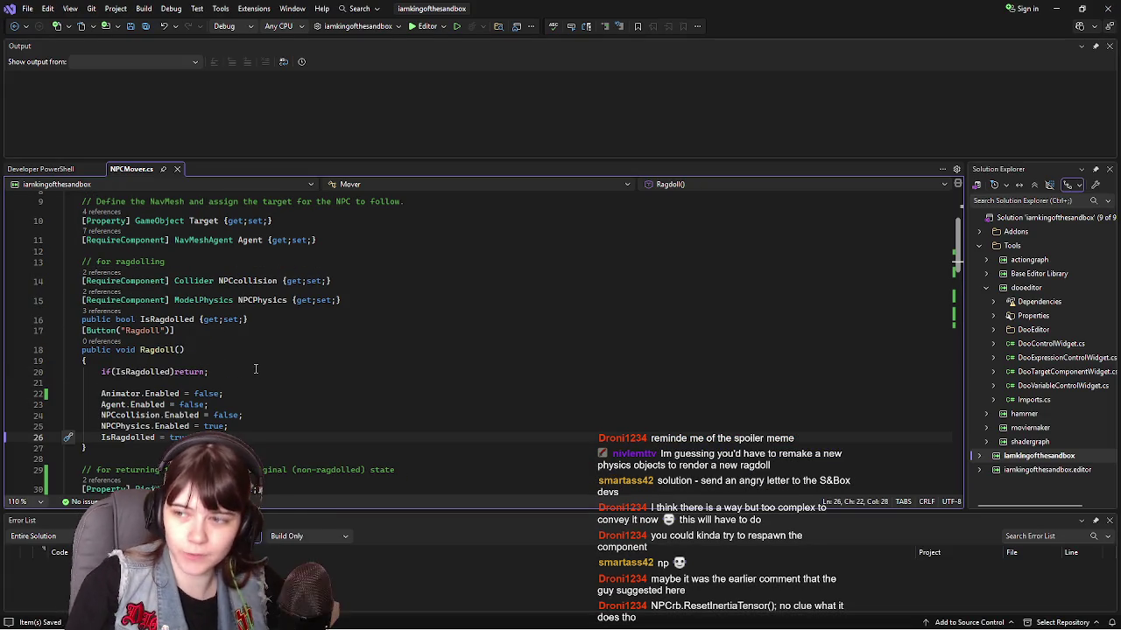
scroll(233, 384, "down", 2)
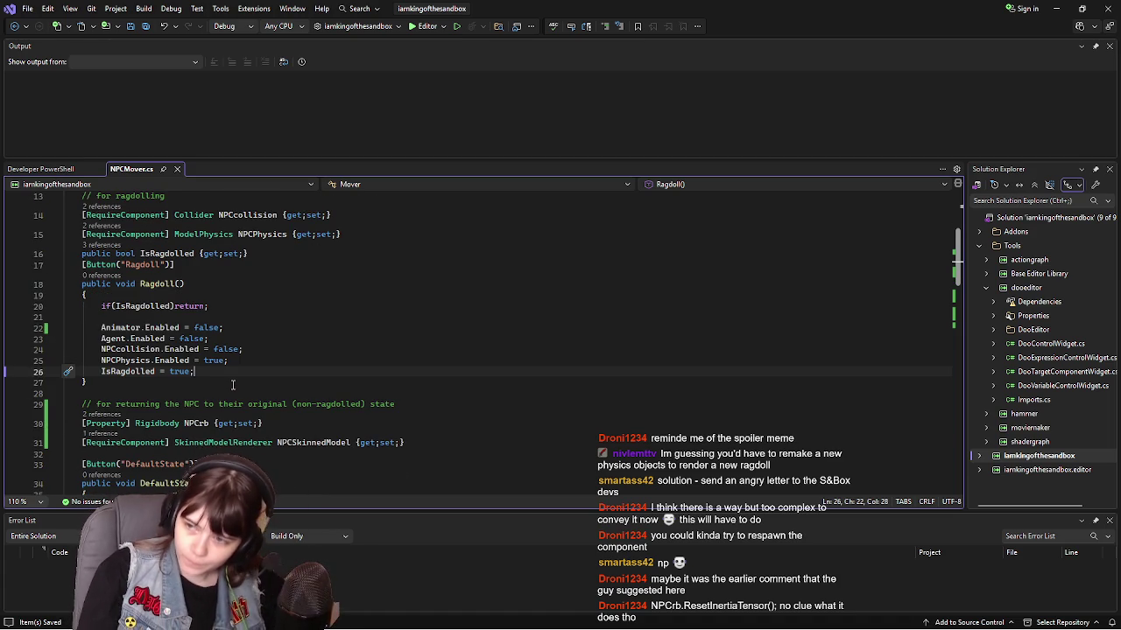
scroll(233, 383, "down", 4)
left_click(306, 461)
key("Return")
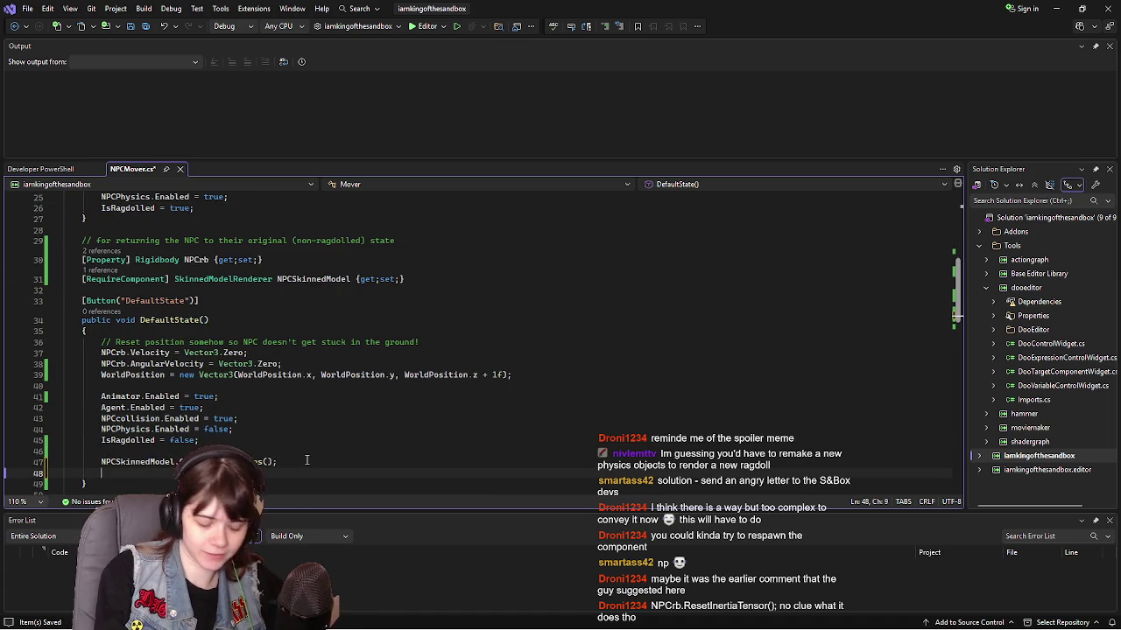
Step: Add NPCrb.ResetInertiaTensor(); on that line, save, and return to the s&box editor
type("NPCrb.")
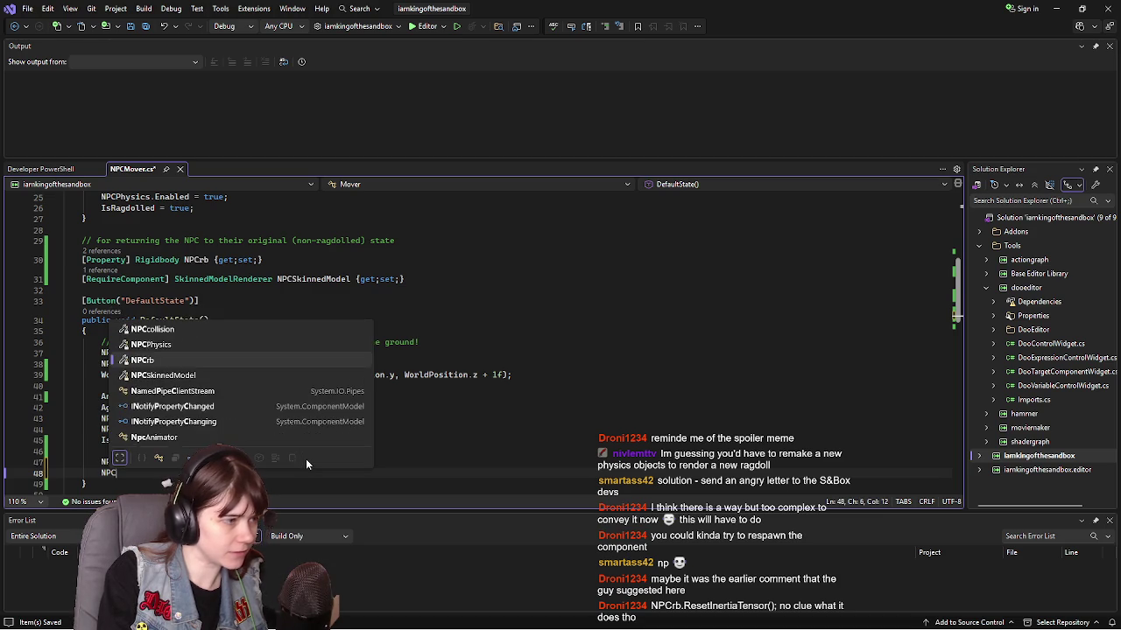
key("BackSpace")
type(".ResetI")
key("Tab")
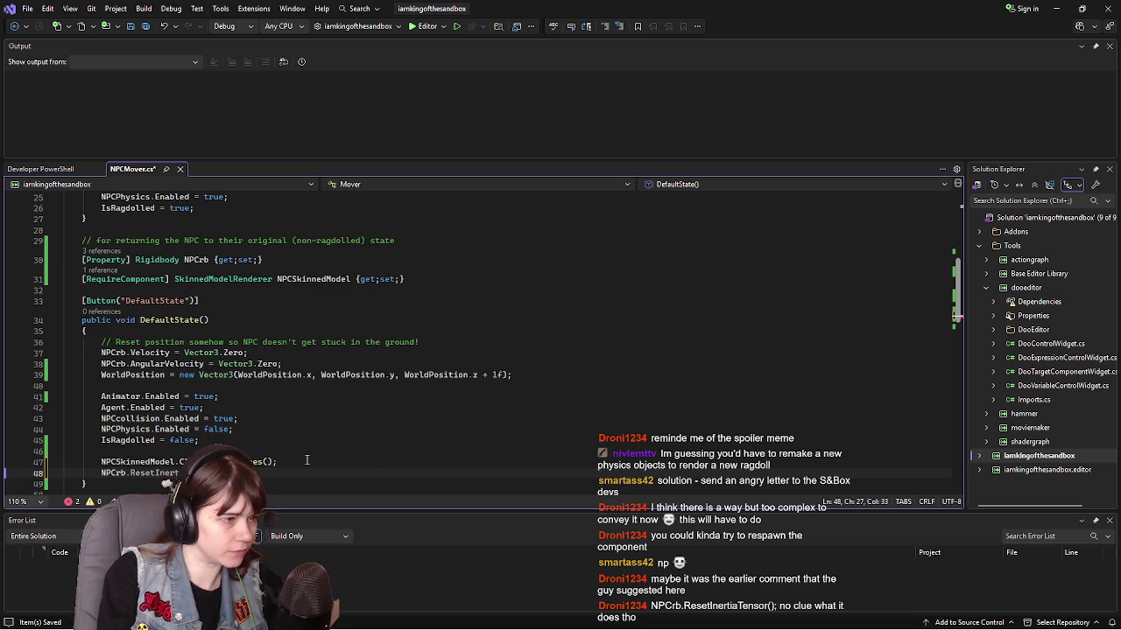
type("();")
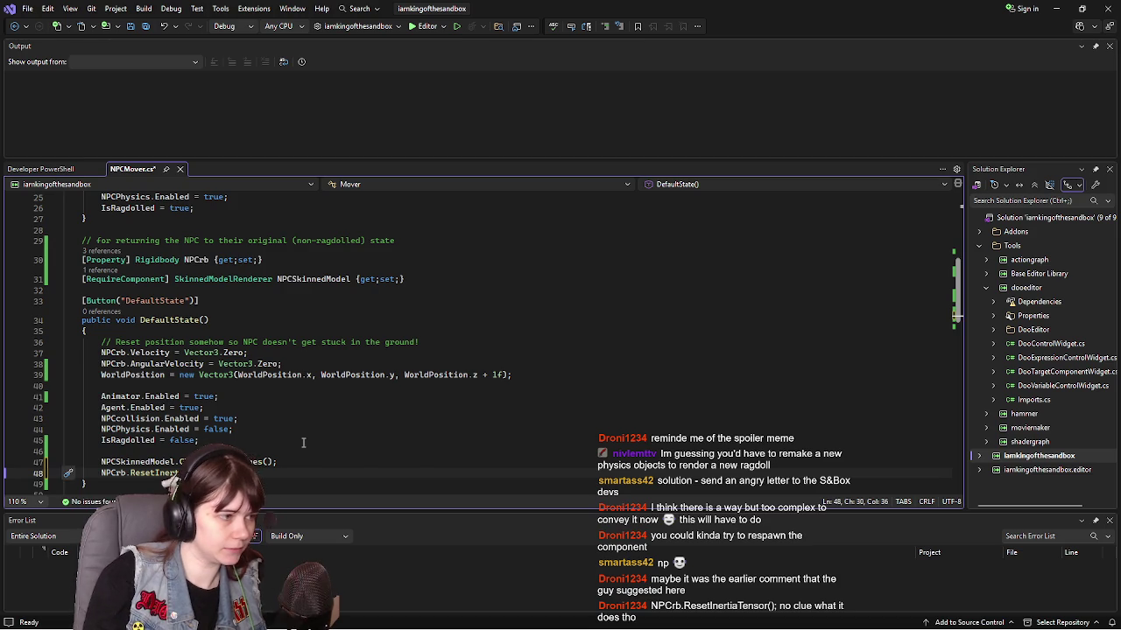
scroll(294, 440, "down", 1)
key("ctrl+s")
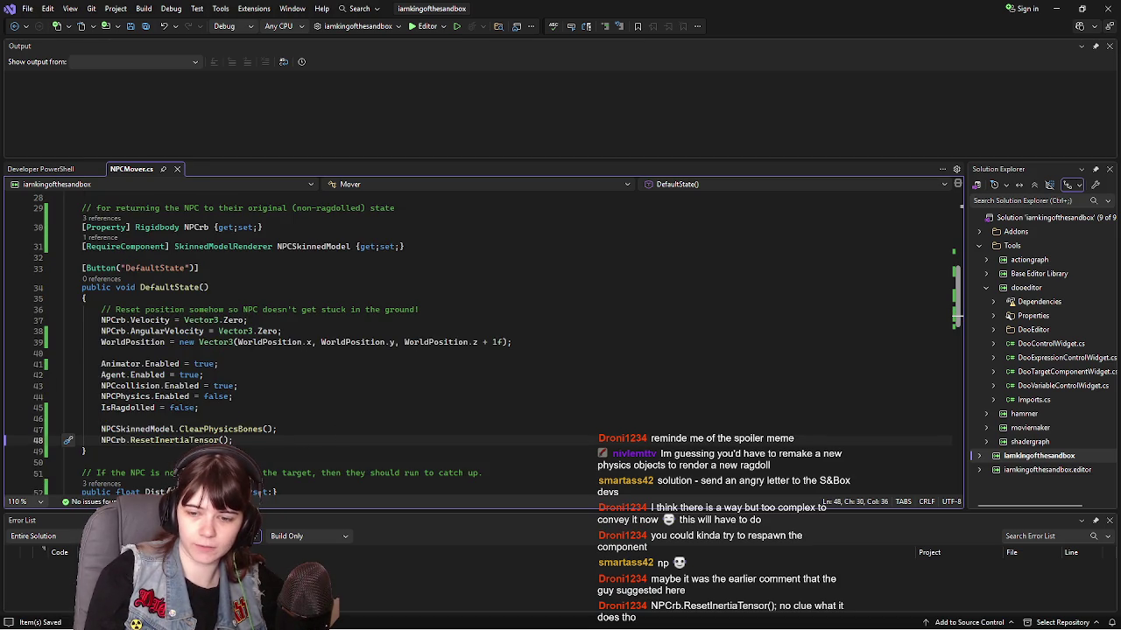
key("alt+Tab")
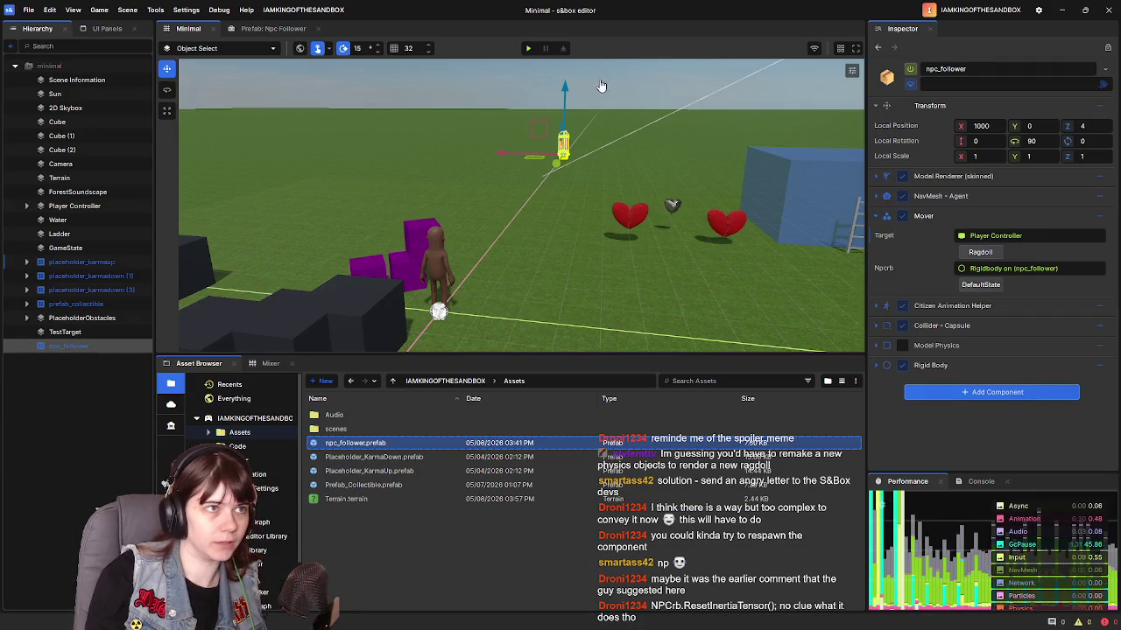
Step: Play the scene and ragdoll and restore the NPC several times to test the change
left_click(526, 49)
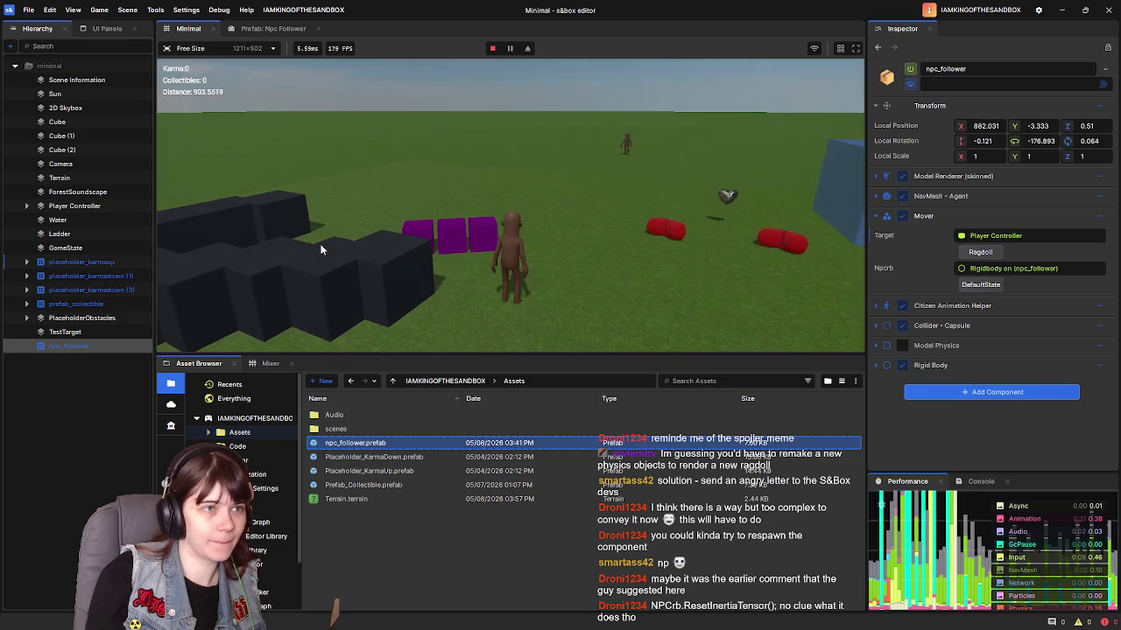
left_click(981, 252)
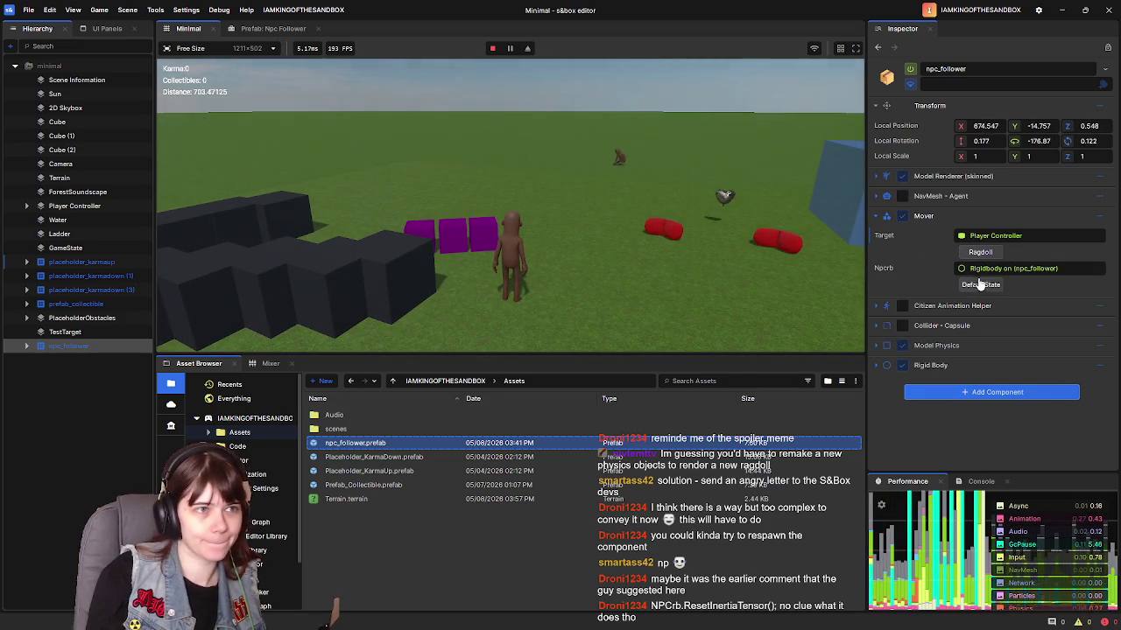
left_click(982, 287)
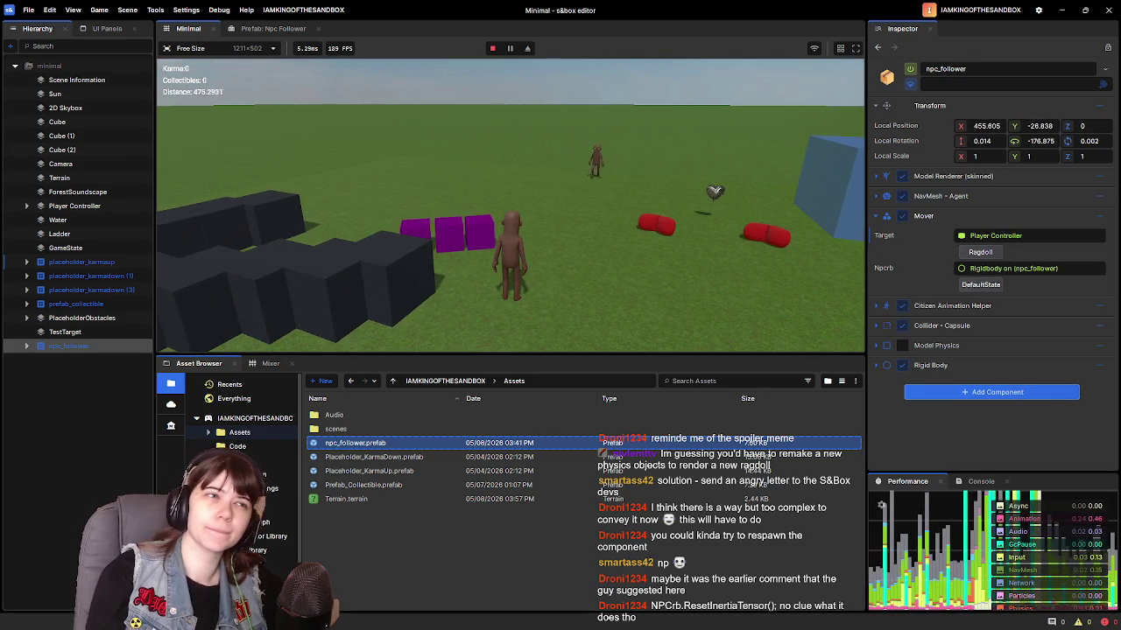
left_click(981, 252)
left_click(981, 285)
left_click(980, 252)
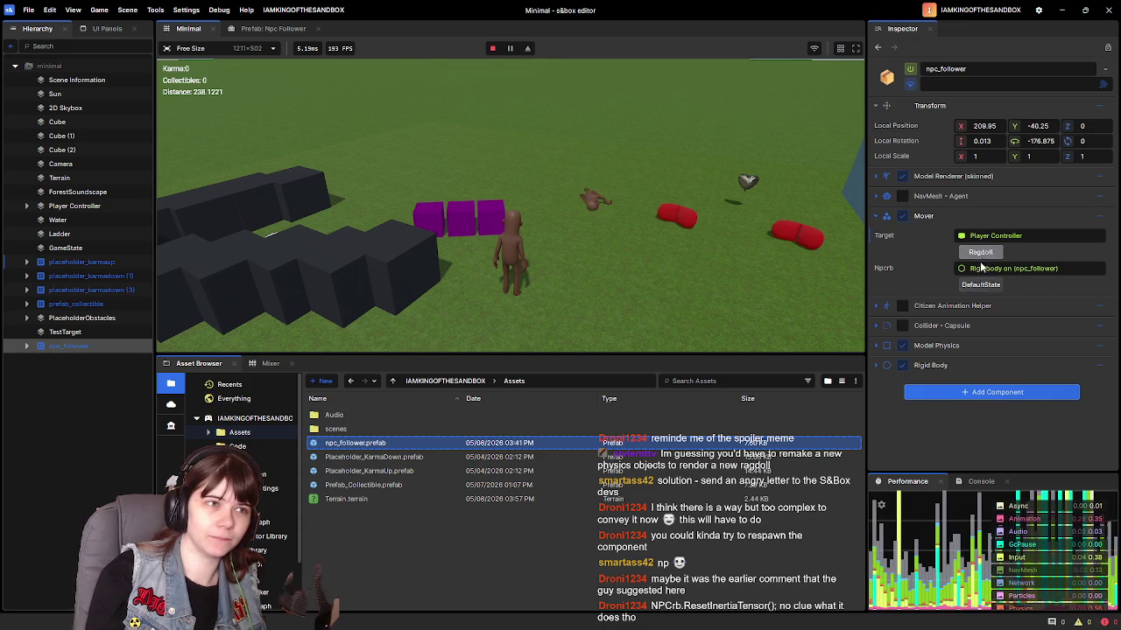
Step: Stop play mode and return to the start of the ResetInertiaTensor line in NPCMover.cs
key("Escape")
key("F5")
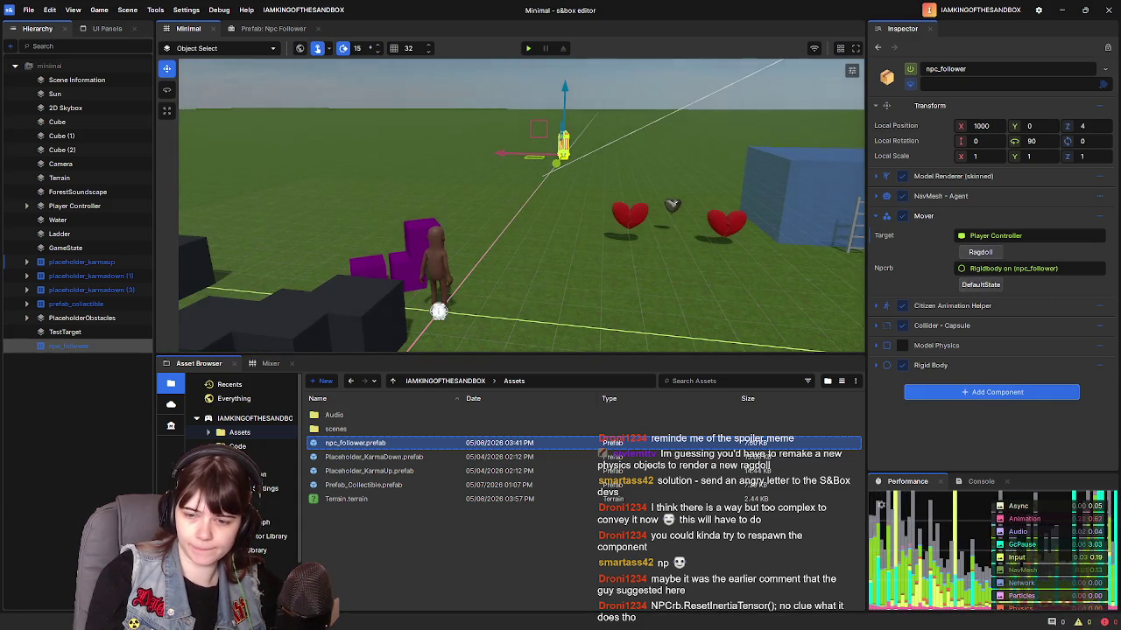
key("alt+Tab")
key("Home")
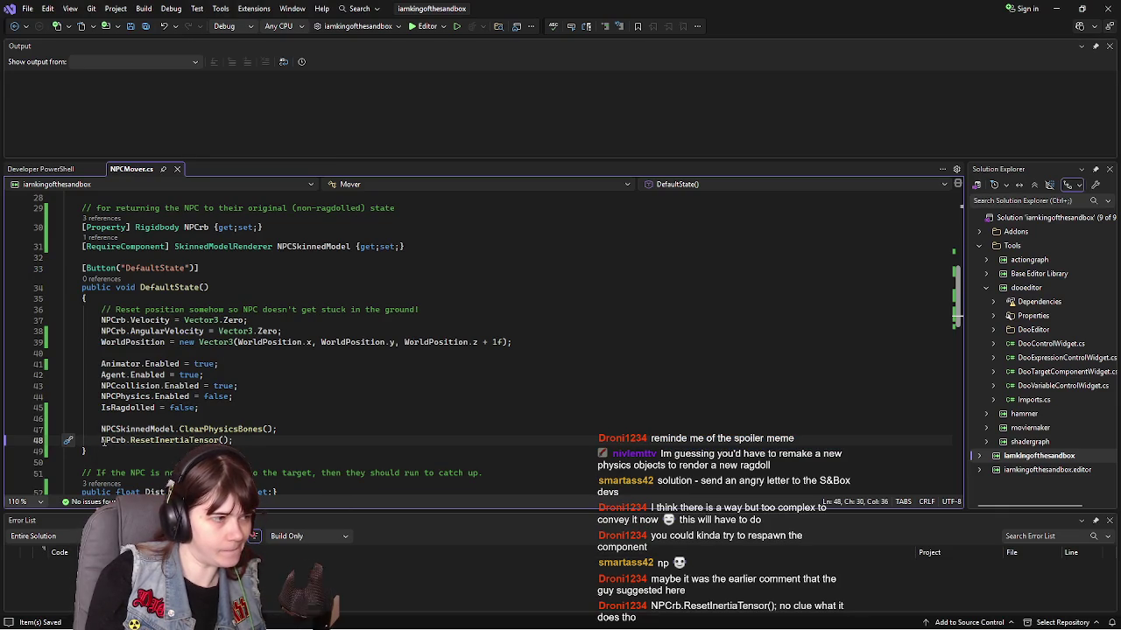
Step: Add the note '// Currently, the NPC ragdolls only once' above the commented-out ResetInertiaTensor call
type("//")
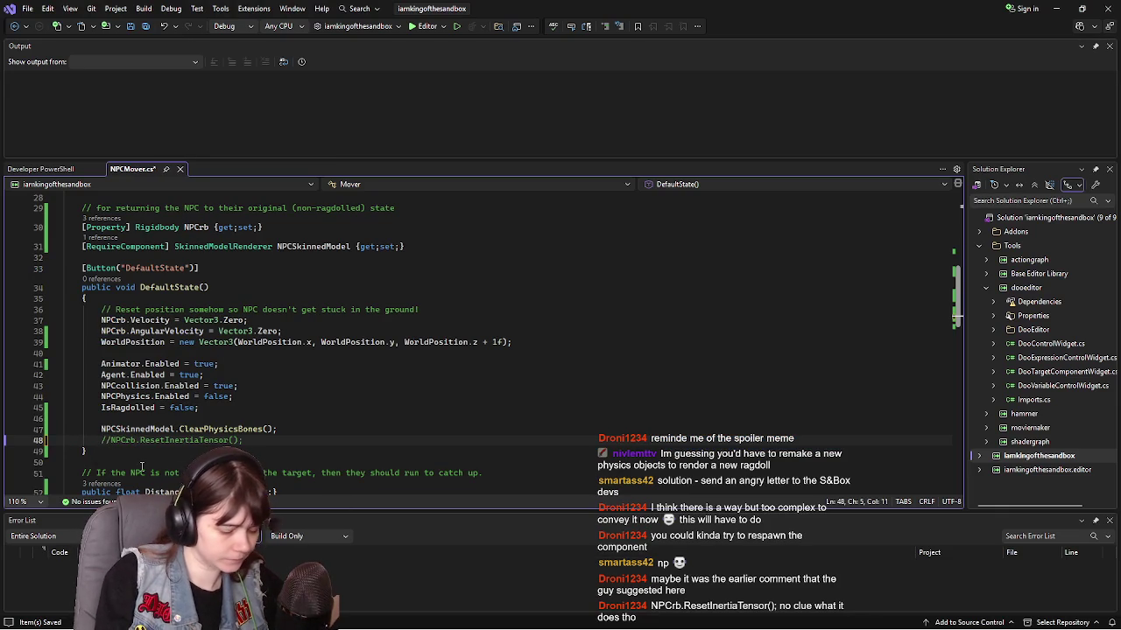
type(" Currently, ")
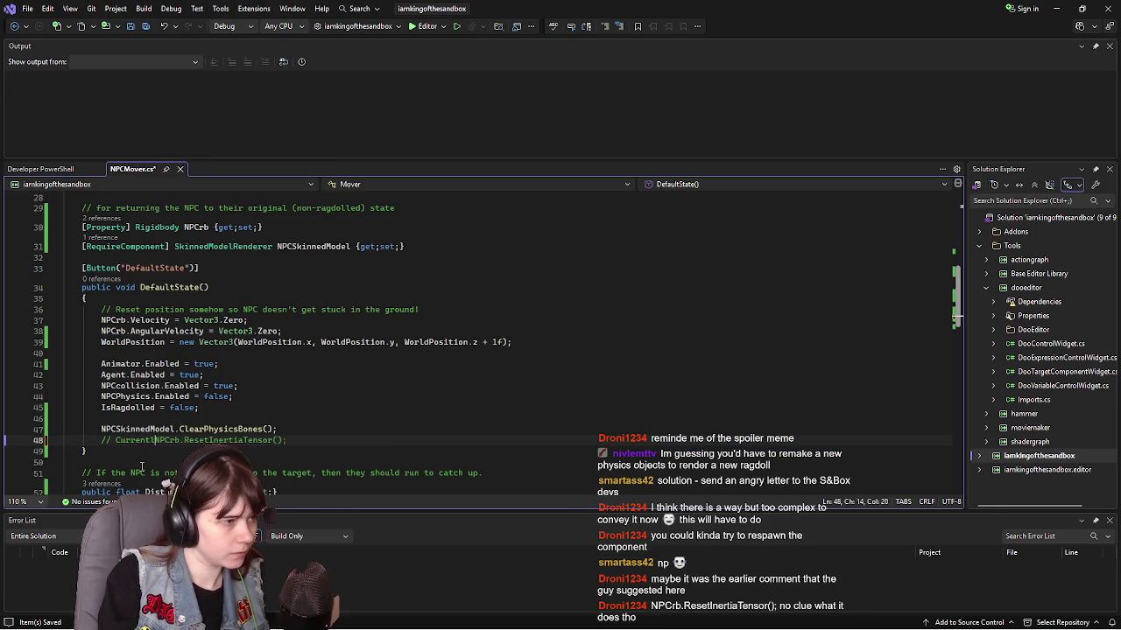
type("the NPC ")
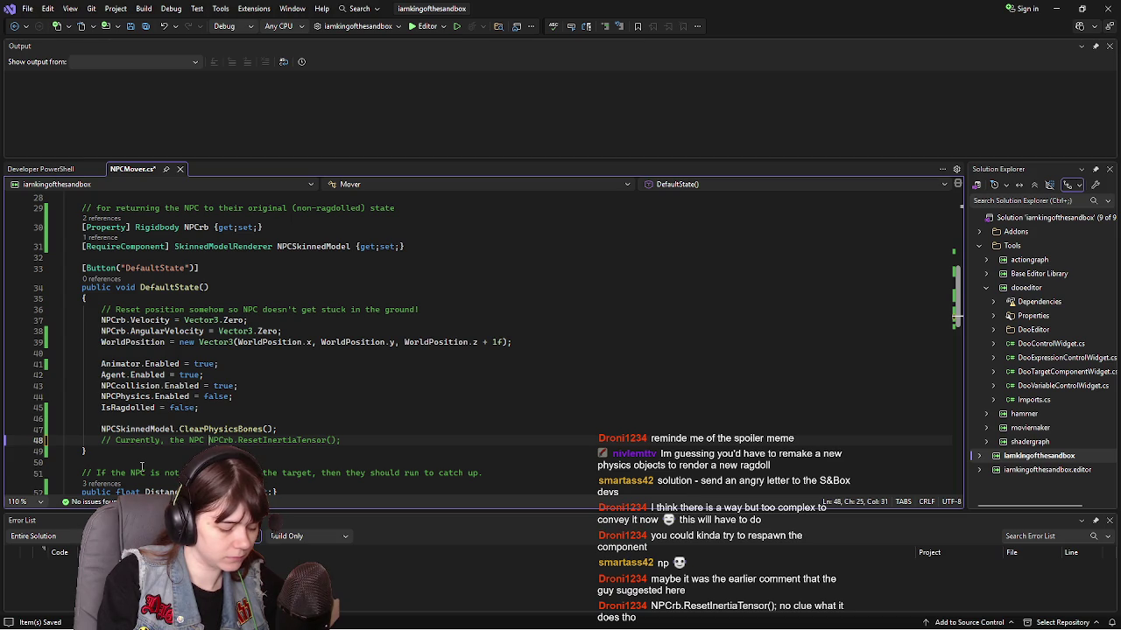
type("ragdolls only ")
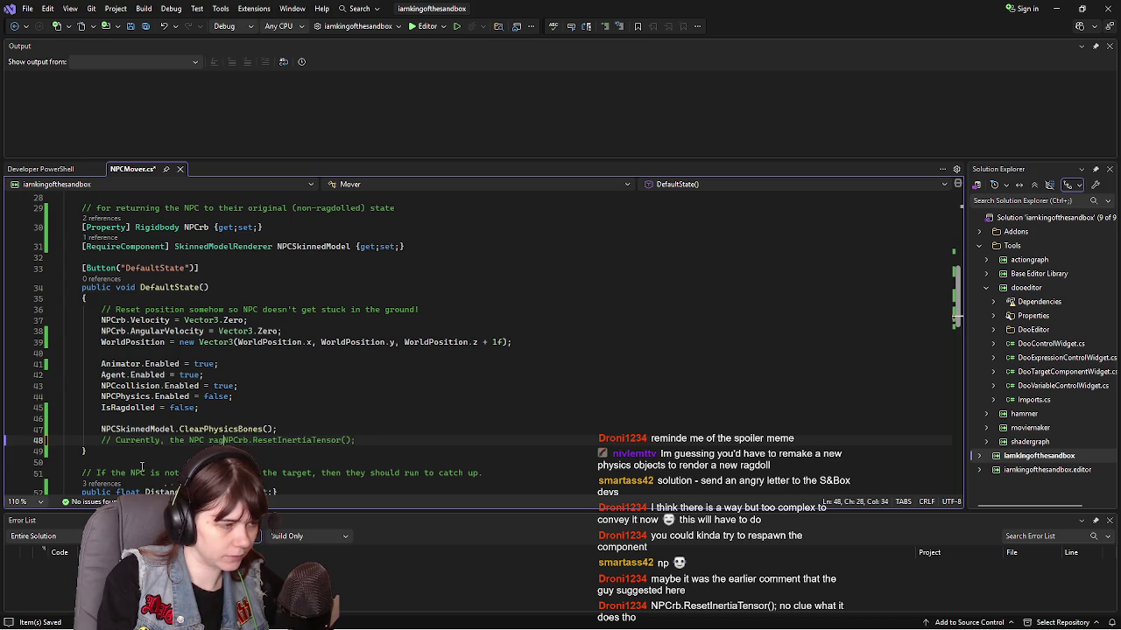
type("once")
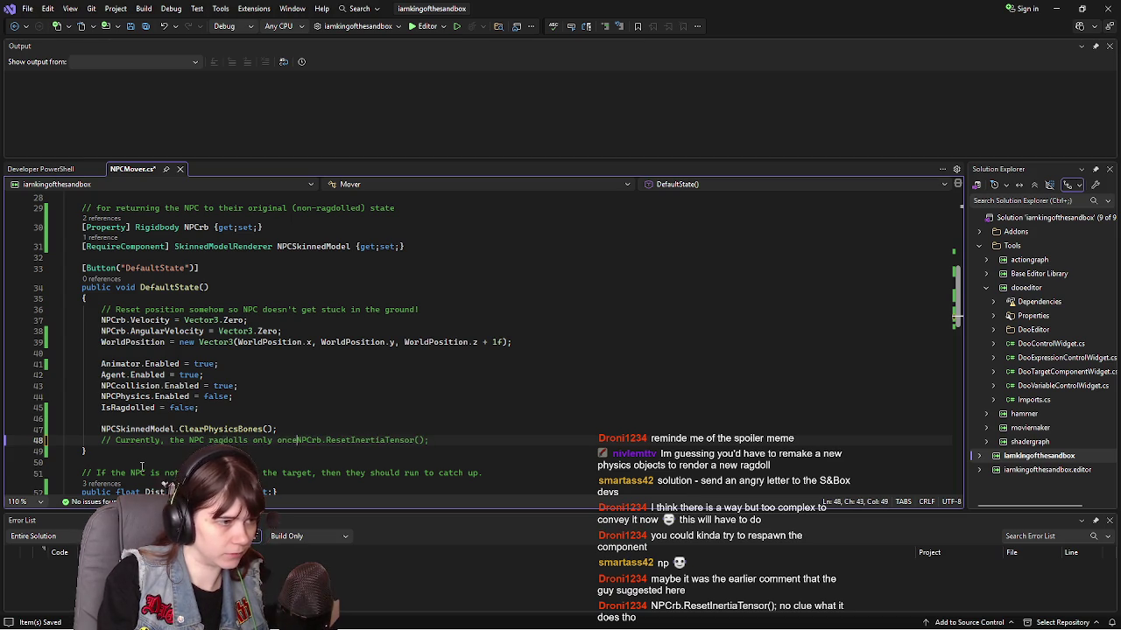
key("Return")
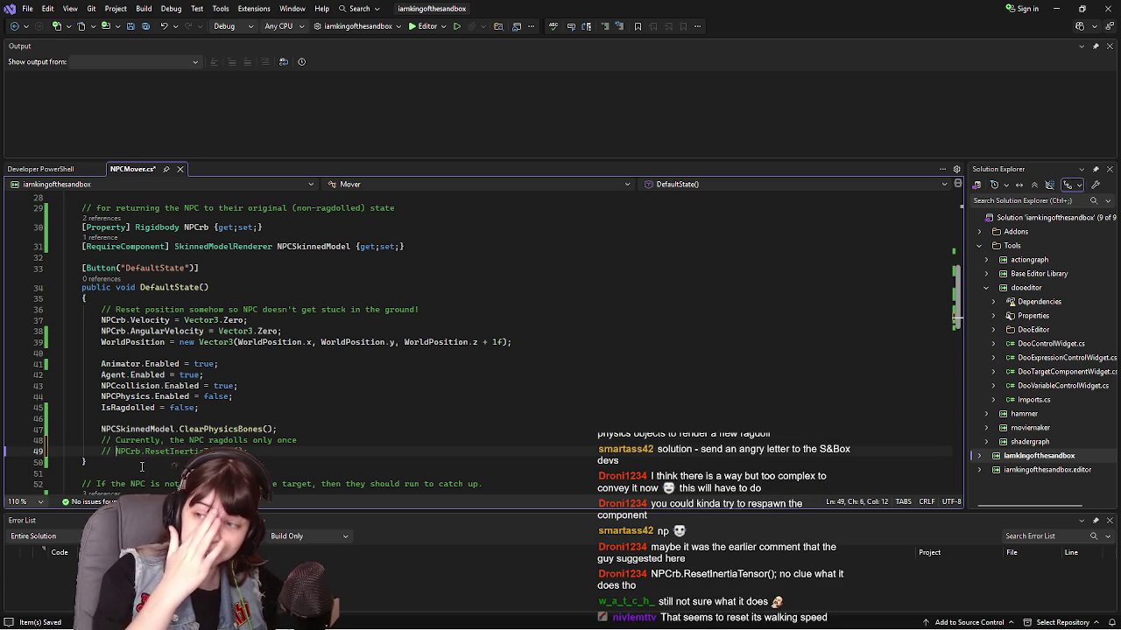
left_click(308, 449)
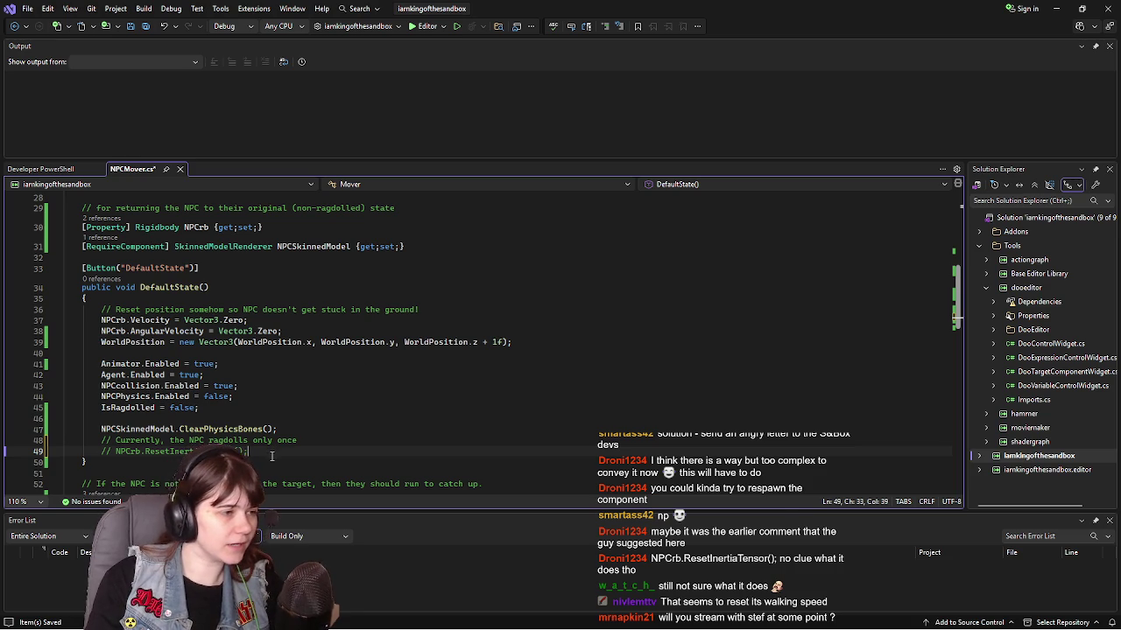
Step: Delete the commented call and reword the note to say later ragdolls snap back to that first initial ragdoll position, then save
left_click_drag(272, 457, 335, 440)
key("BackSpace")
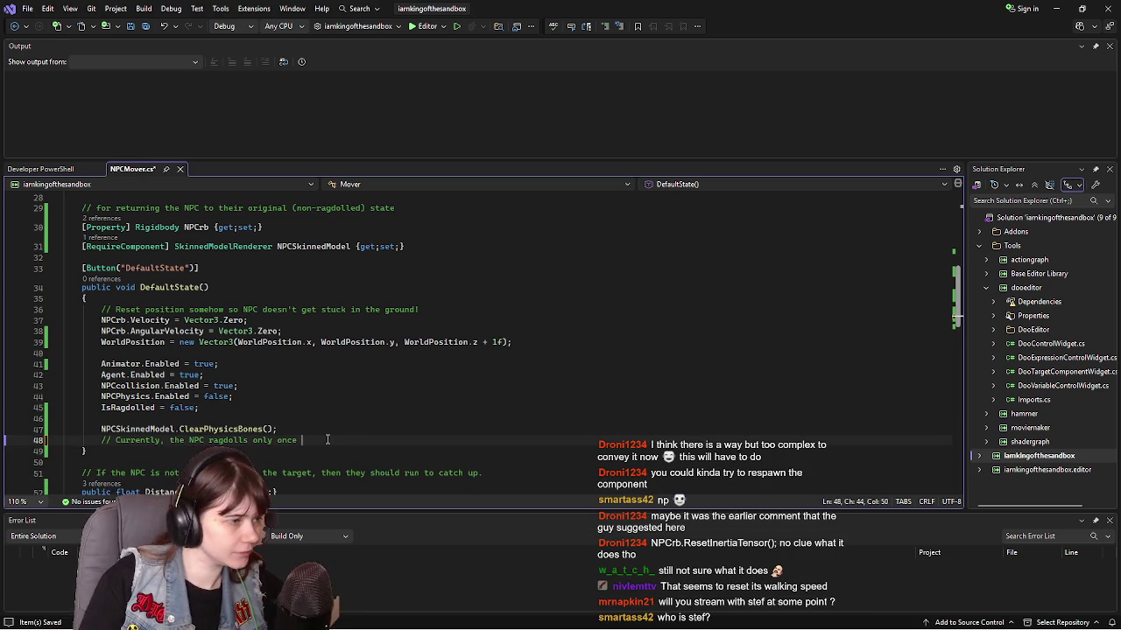
key("BackSpace")
key("BackSpace")
key("BackSpace")
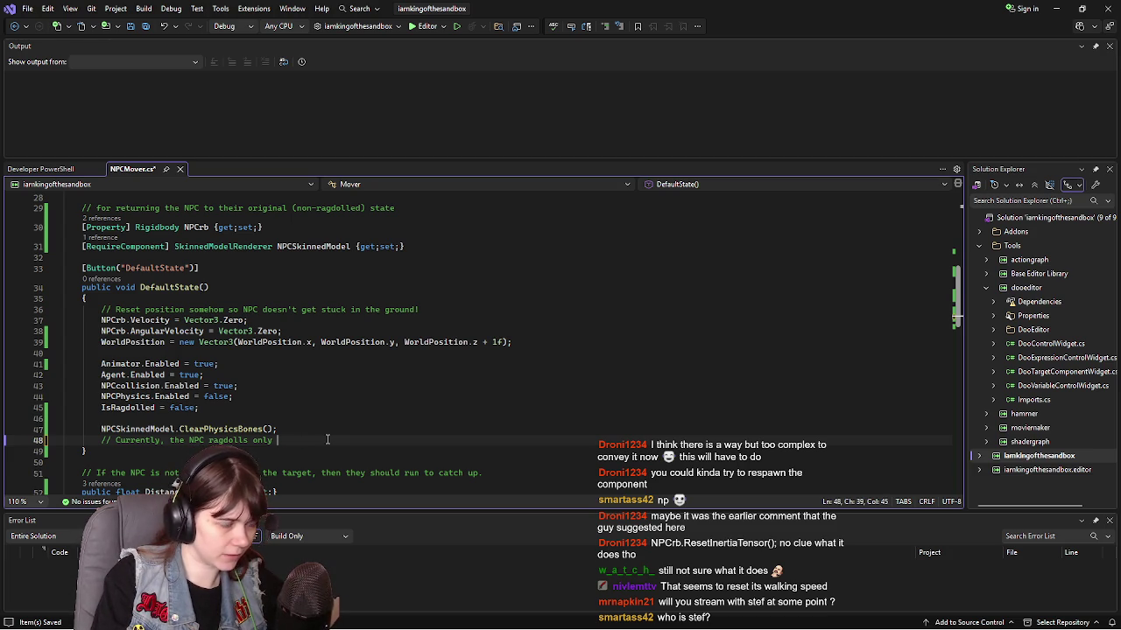
key("BackSpace")
key("BackSpace")
key("BackSpace")
type("truly ragd")
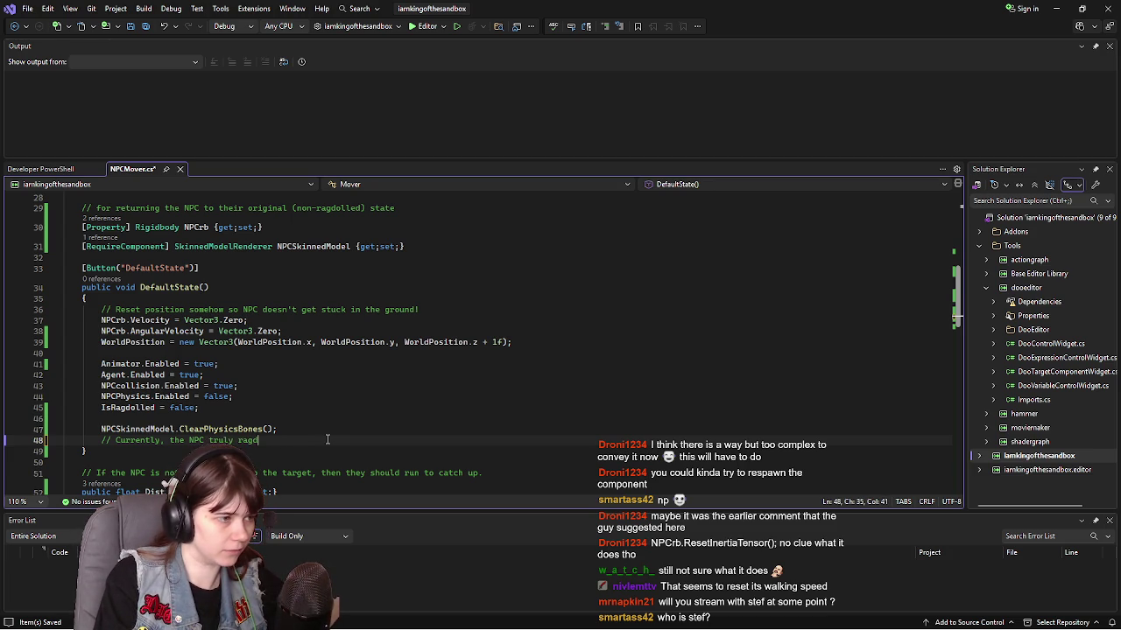
type("olls only once ")
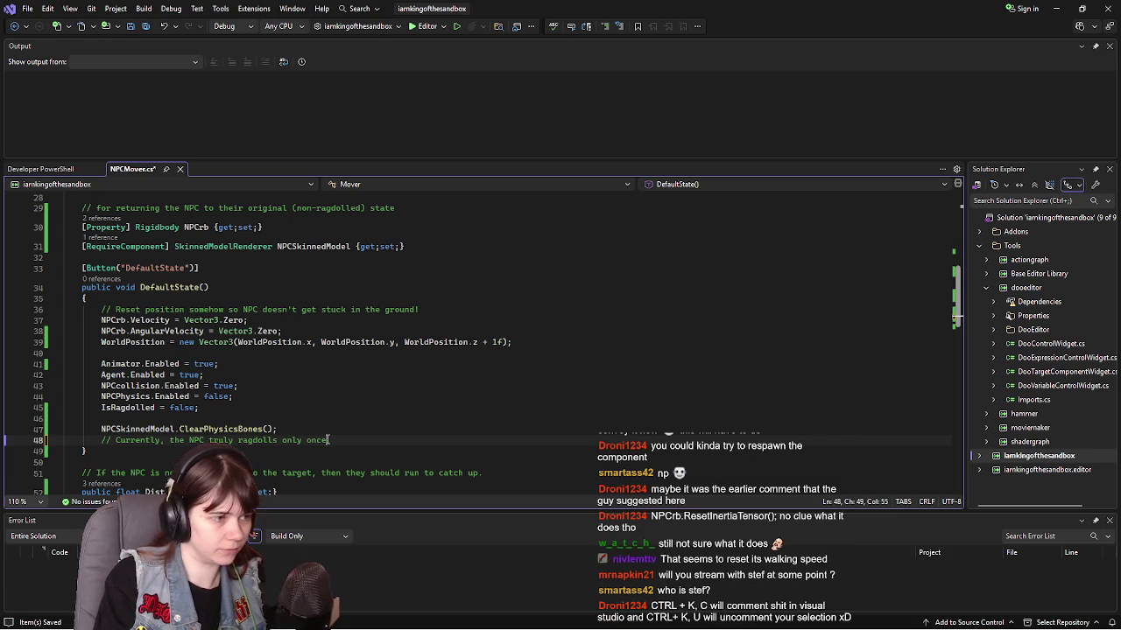
type("every ra")
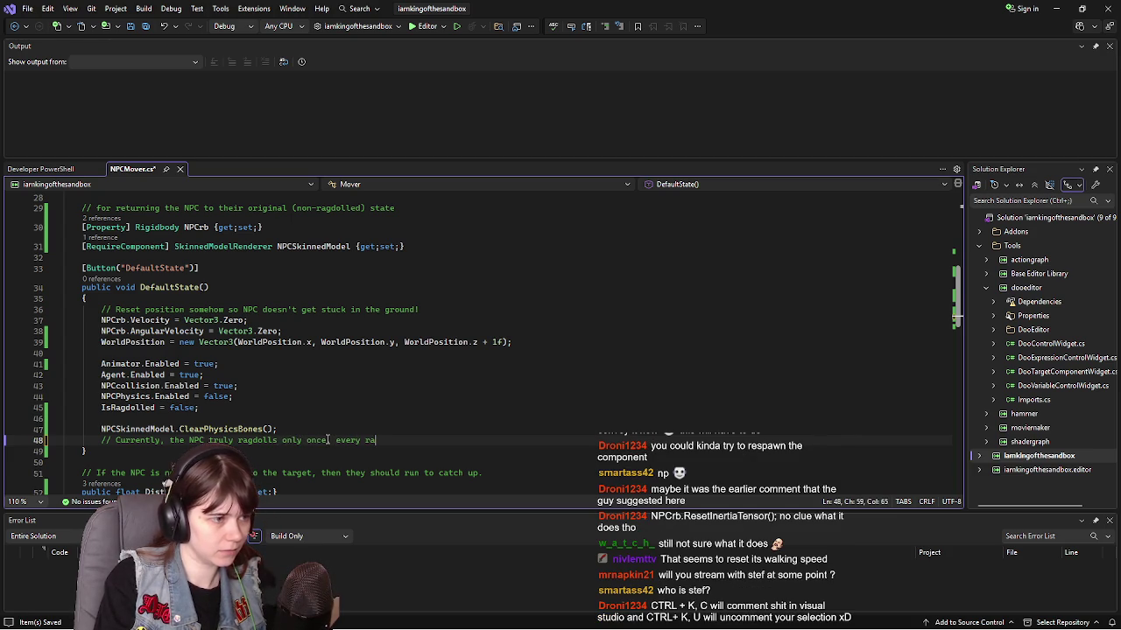
type("gdoll after r")
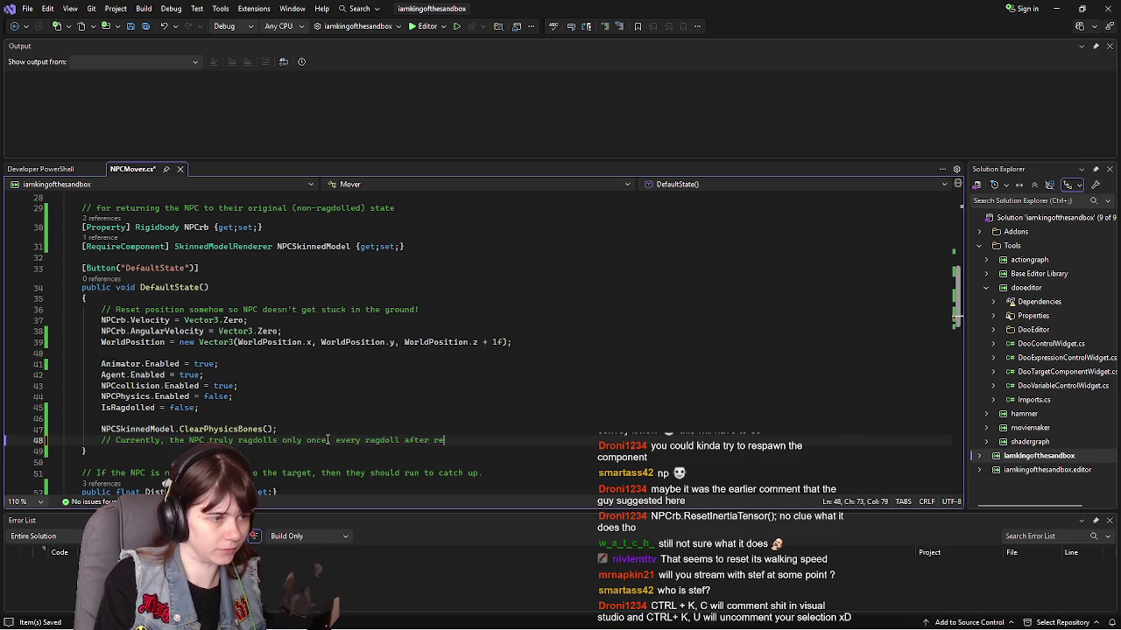
key("BackSpace")
type("snaps ")
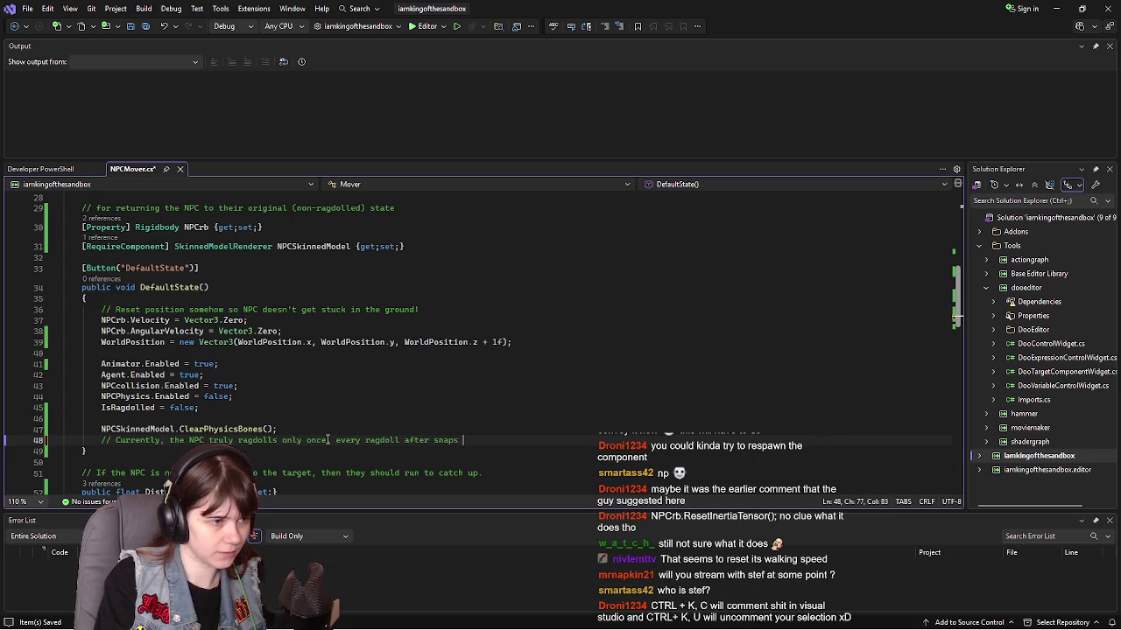
type("back to that first ")
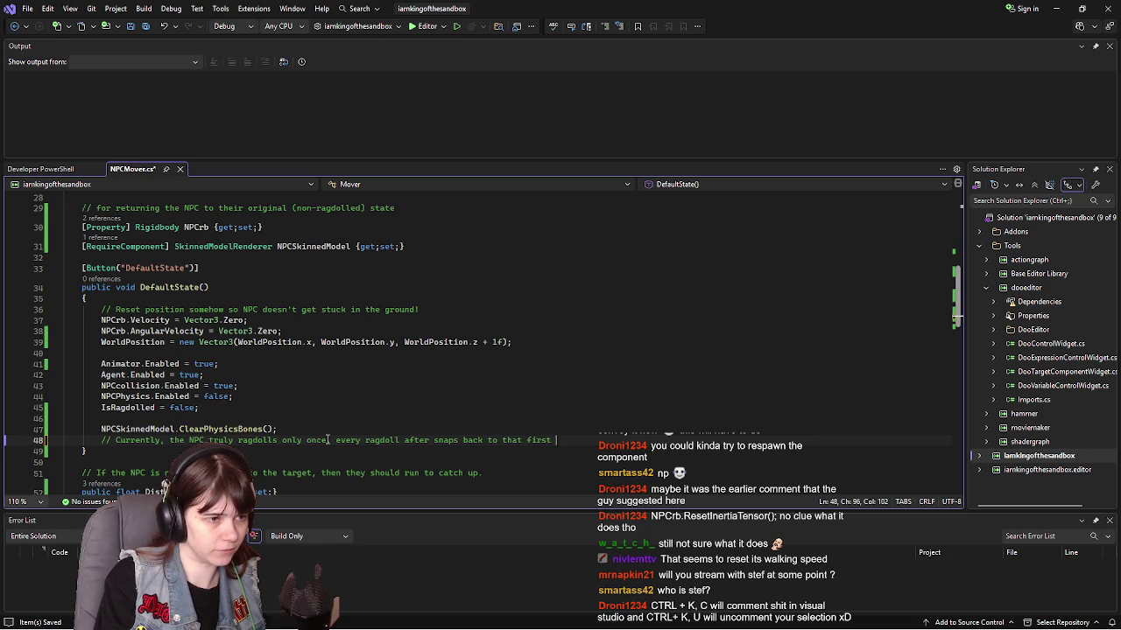
type("initial ragdo")
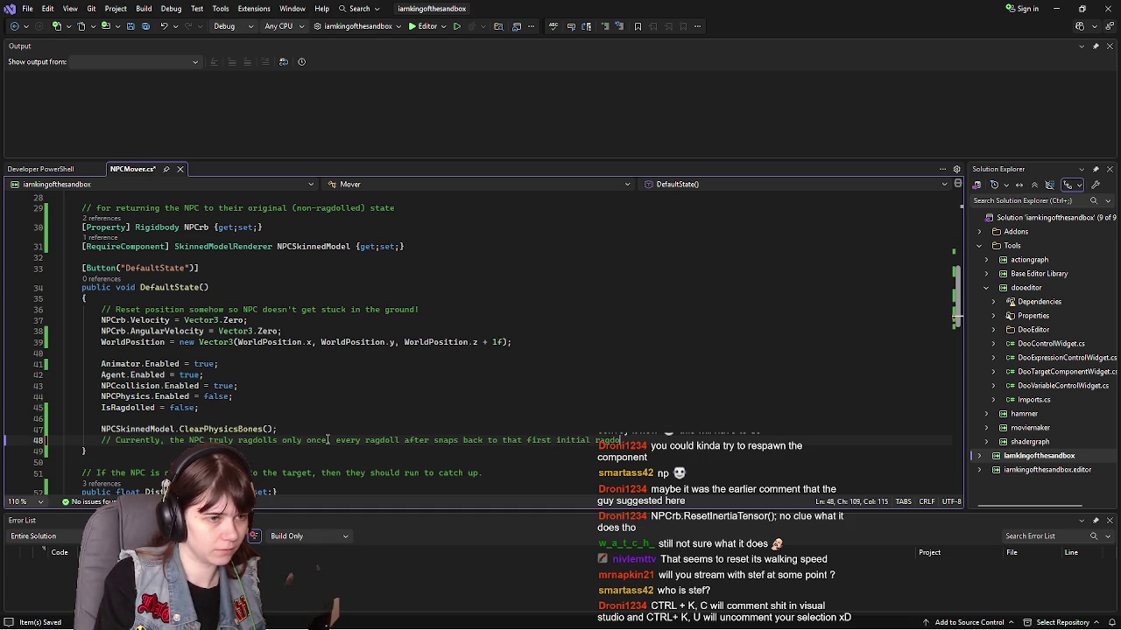
type("ll position")
key("ctrl+s")
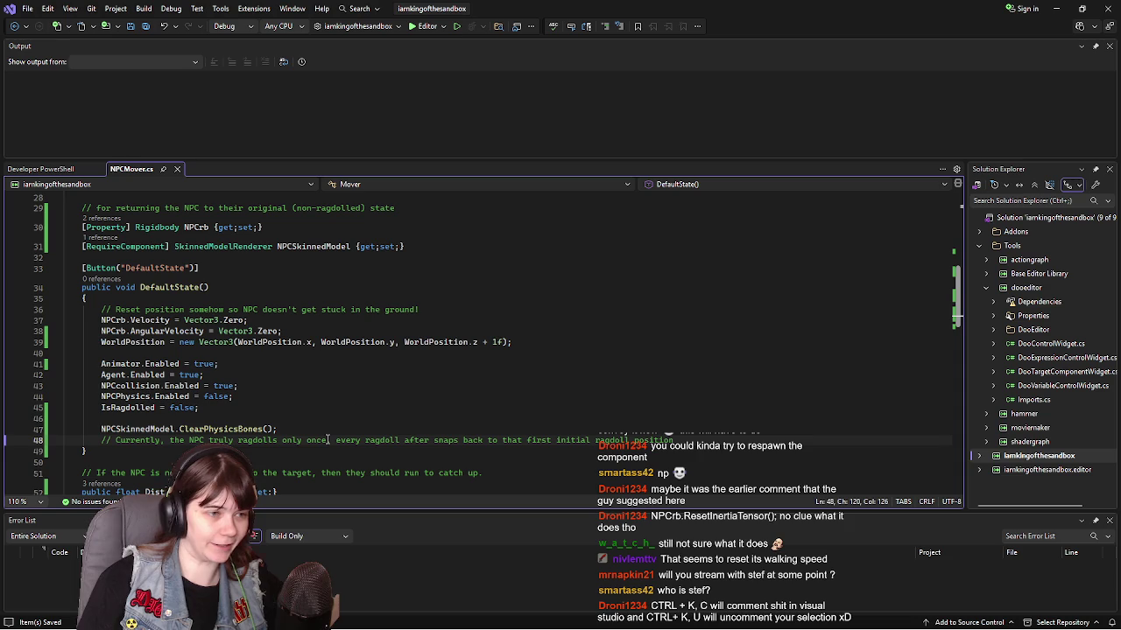
Step: Add a comma after 'once' in the ragdoll comment on line 48
key("Return")
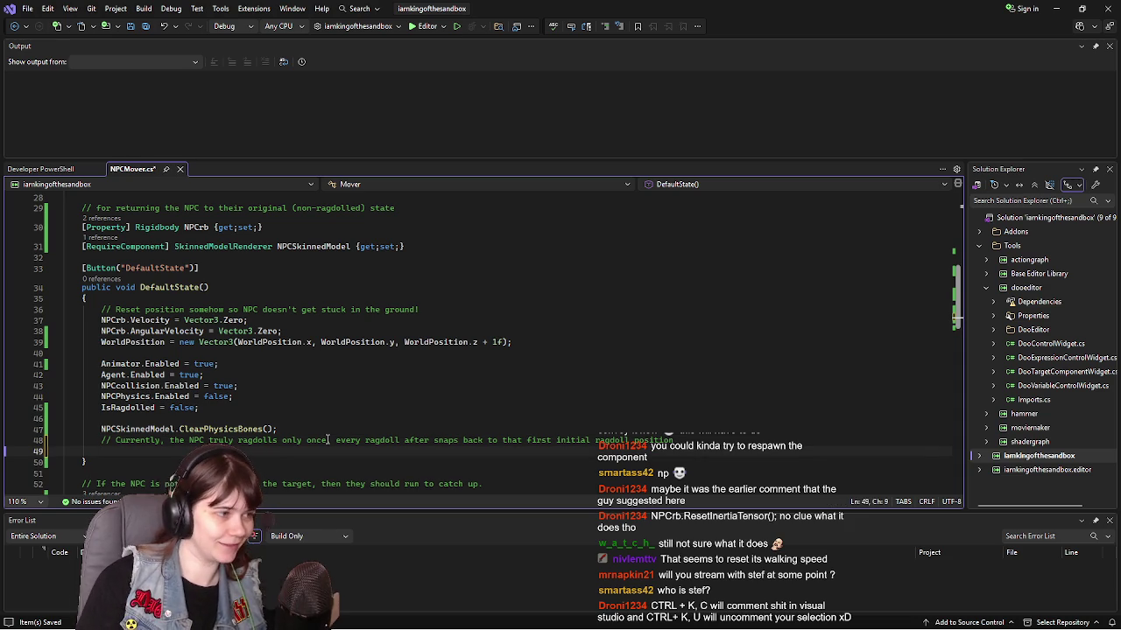
key("BackSpace")
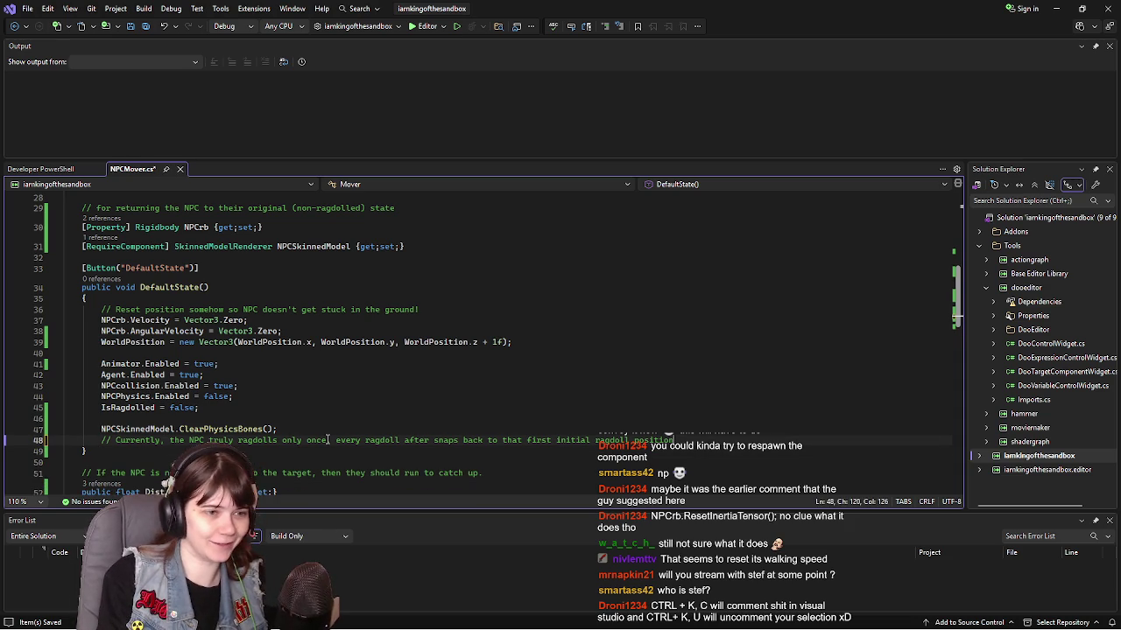
left_click(328, 440)
type(",")
left_click(595, 440)
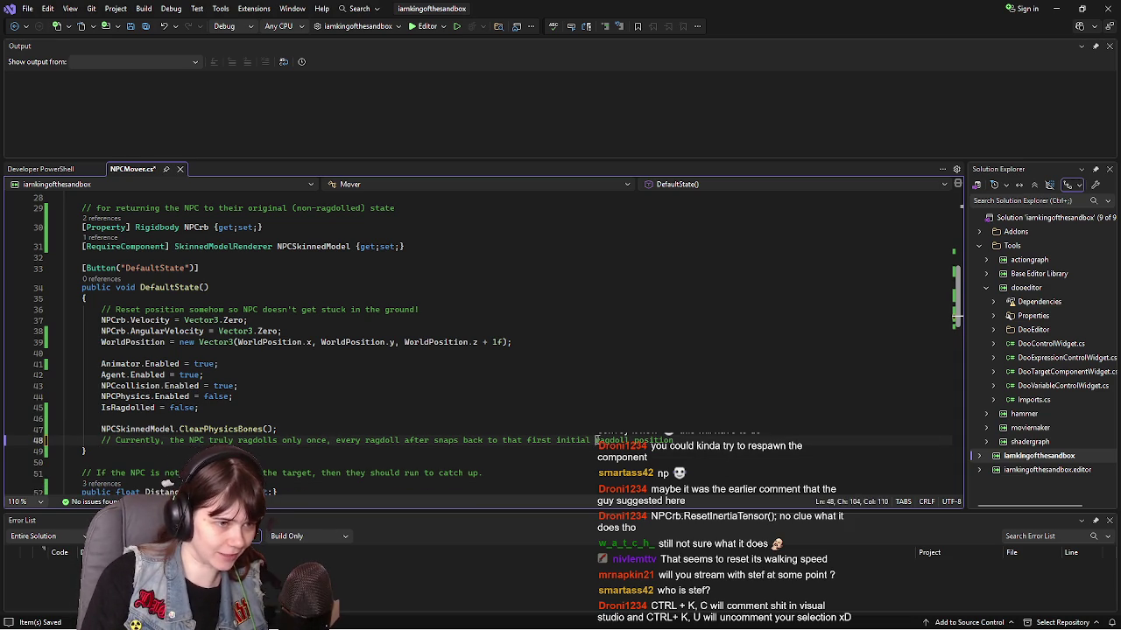
key("Return")
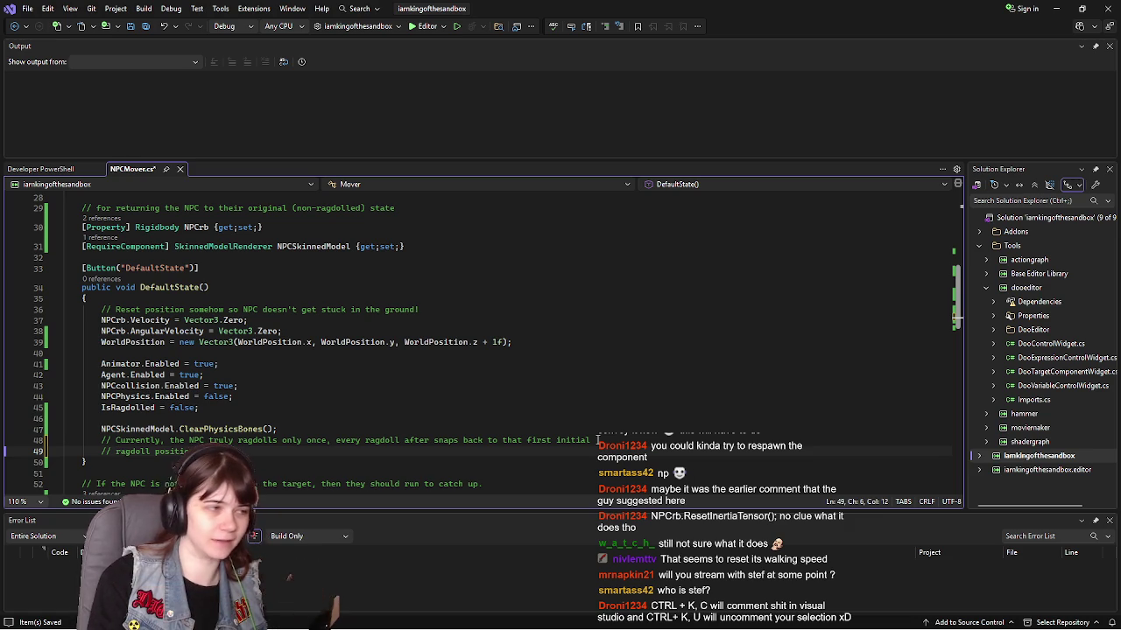
key("BackSpace")
key("BackSpace")
key("BackSpace")
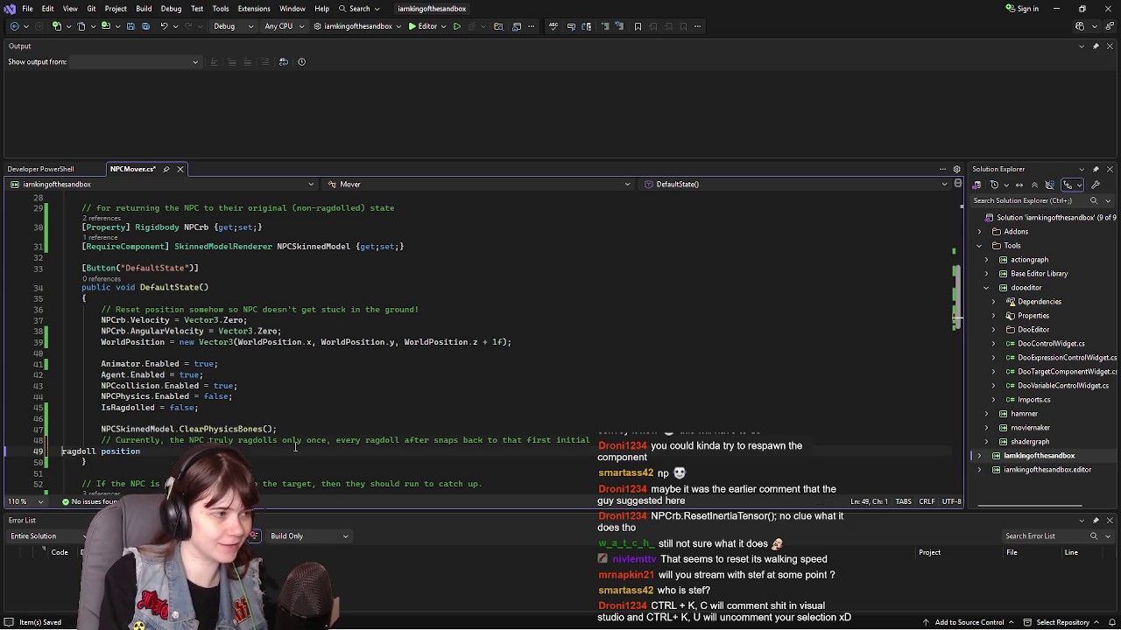
Step: Save the script and close Visual Studio to return to the s&box editor
key("ctrl+s")
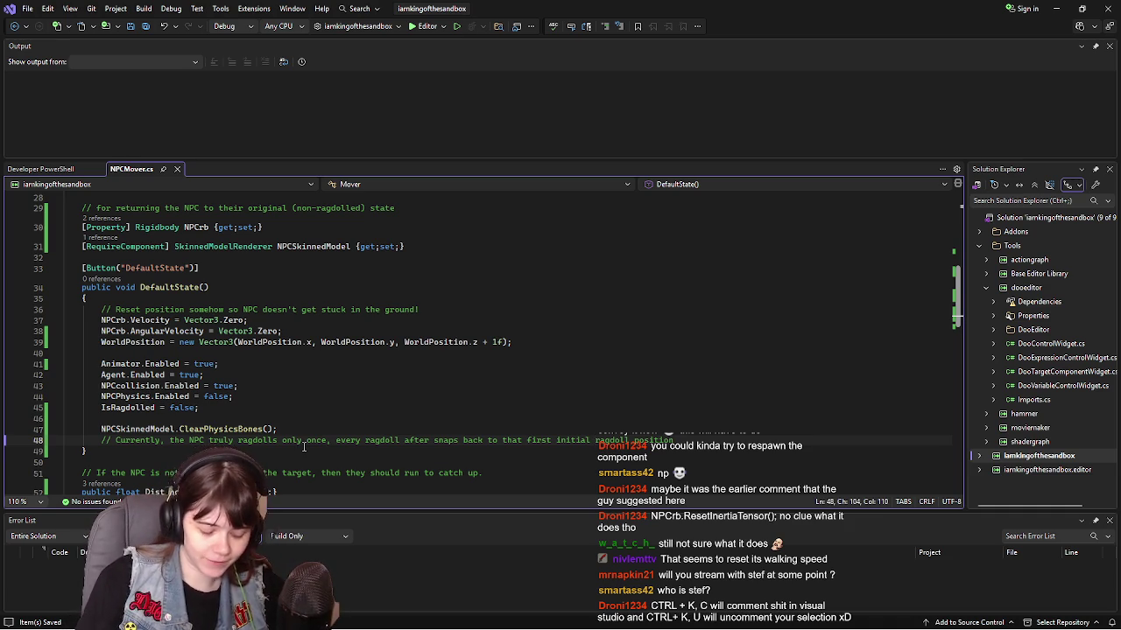
left_click(336, 374)
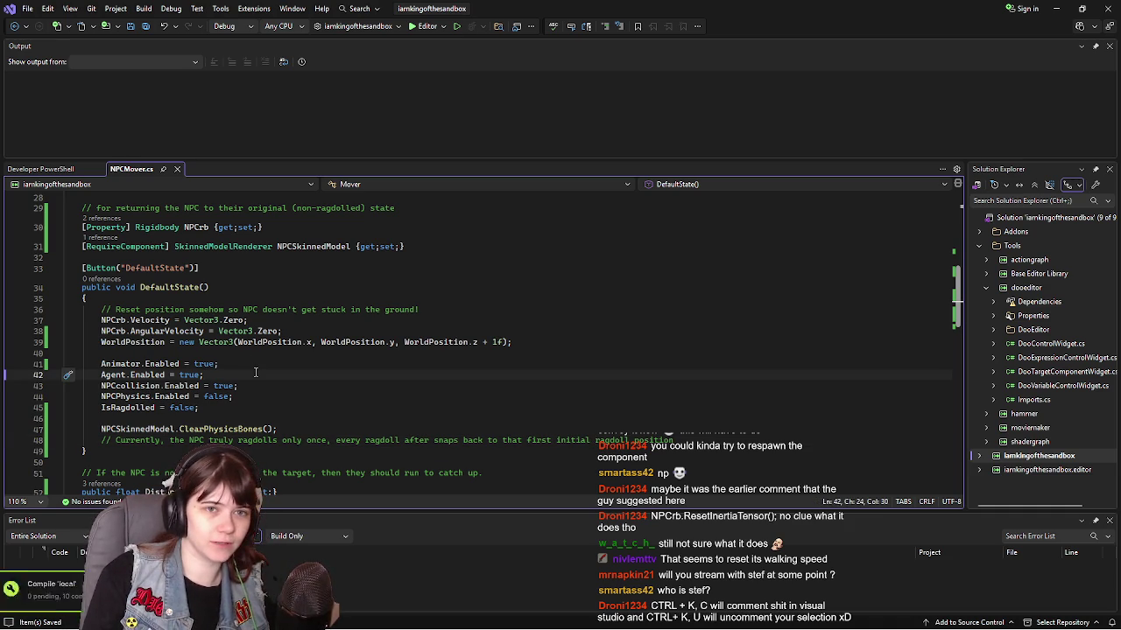
left_click(1108, 9)
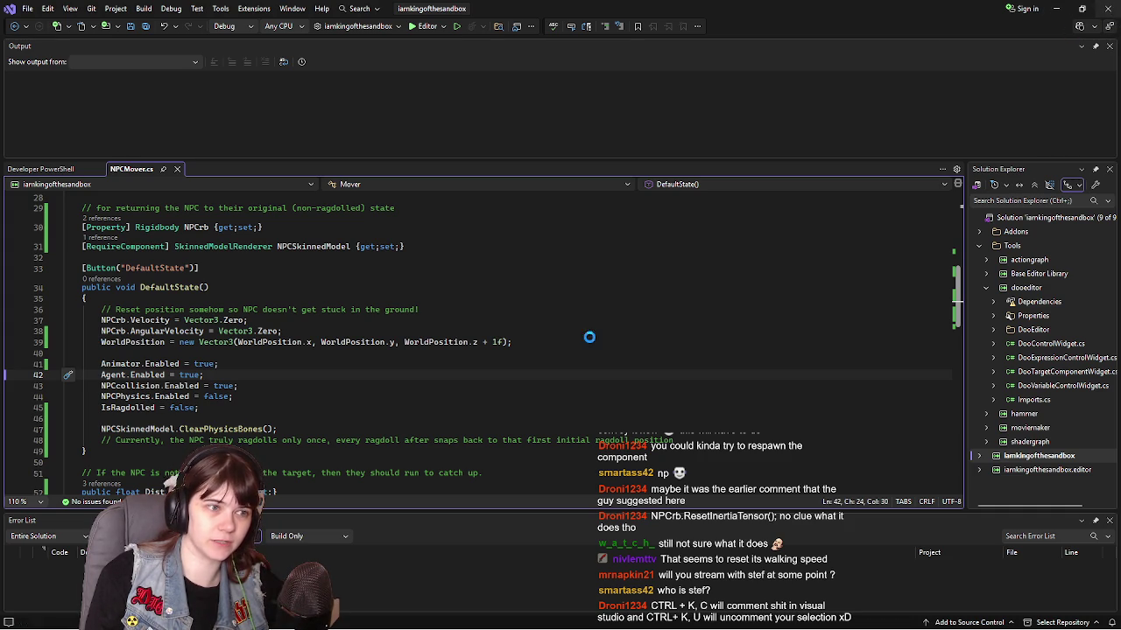
scroll(515, 220, "up", 3)
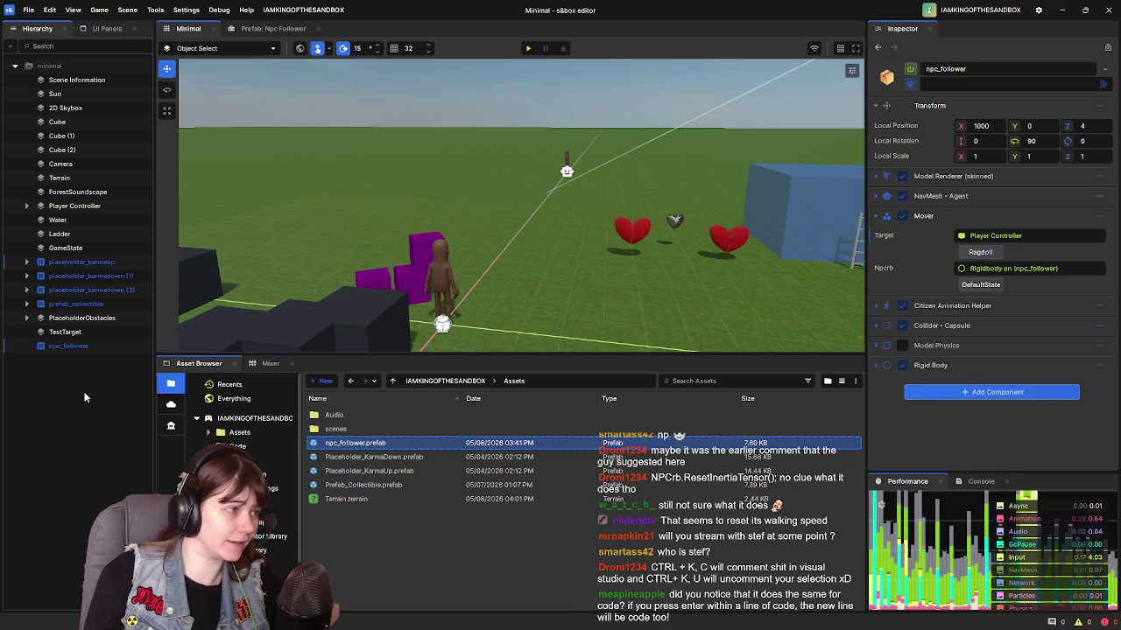
Step: Create a new empty object in the Hierarchy named PostProcessTesting
right_click(58, 385)
left_click(43, 381)
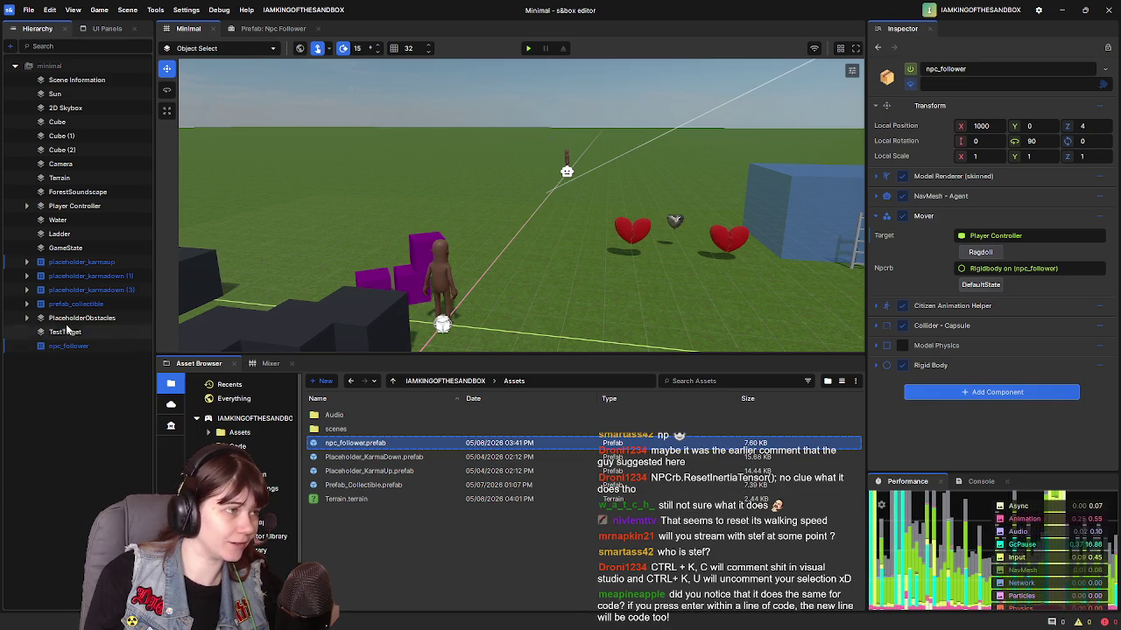
right_click(86, 209)
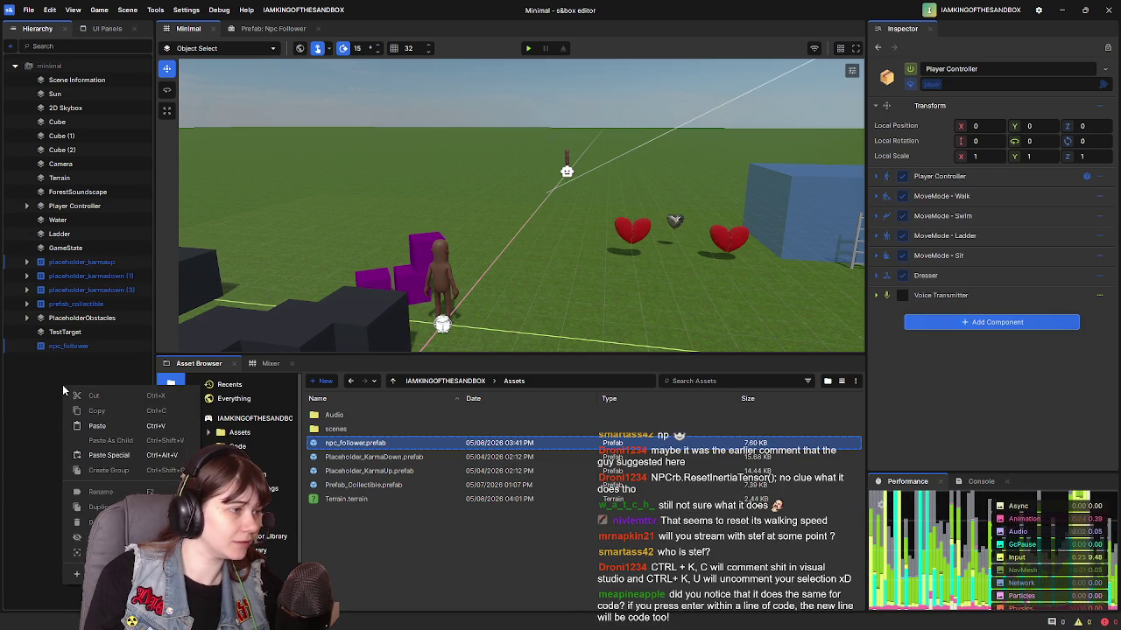
left_click(85, 207)
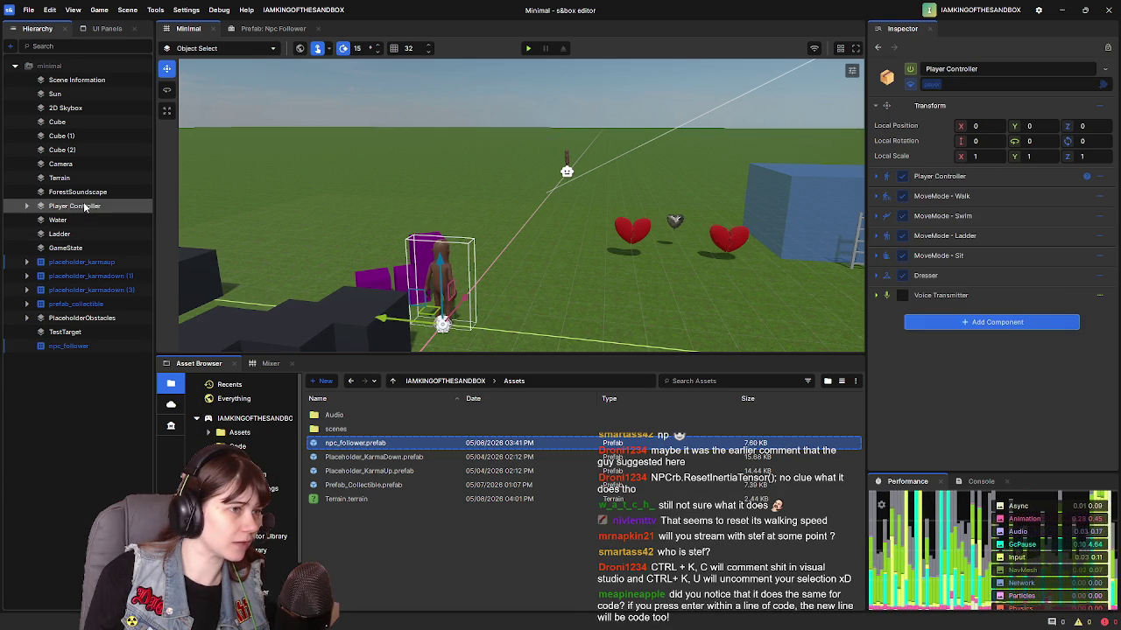
left_click(70, 425)
right_click(75, 418)
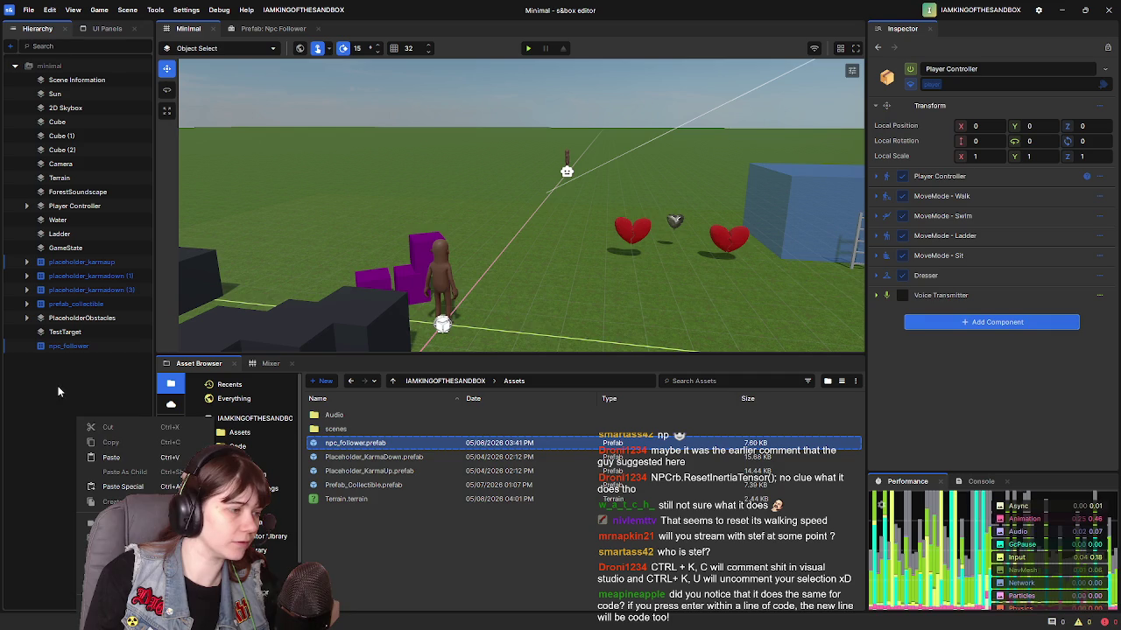
mouse_move(112, 502)
mouse_move(296, 513)
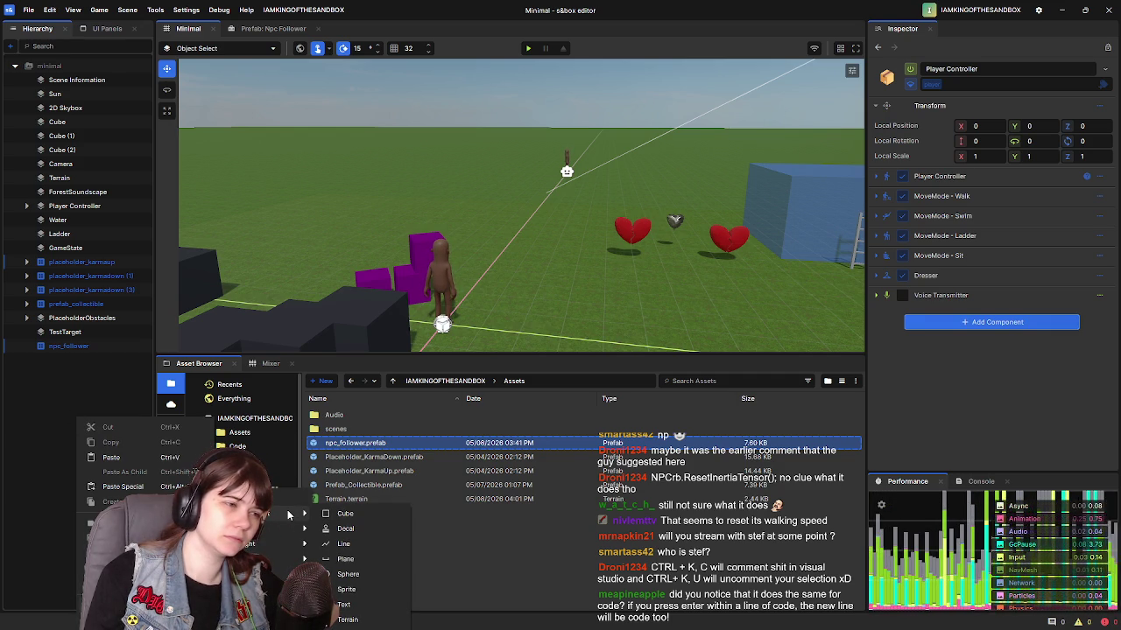
left_click(267, 501)
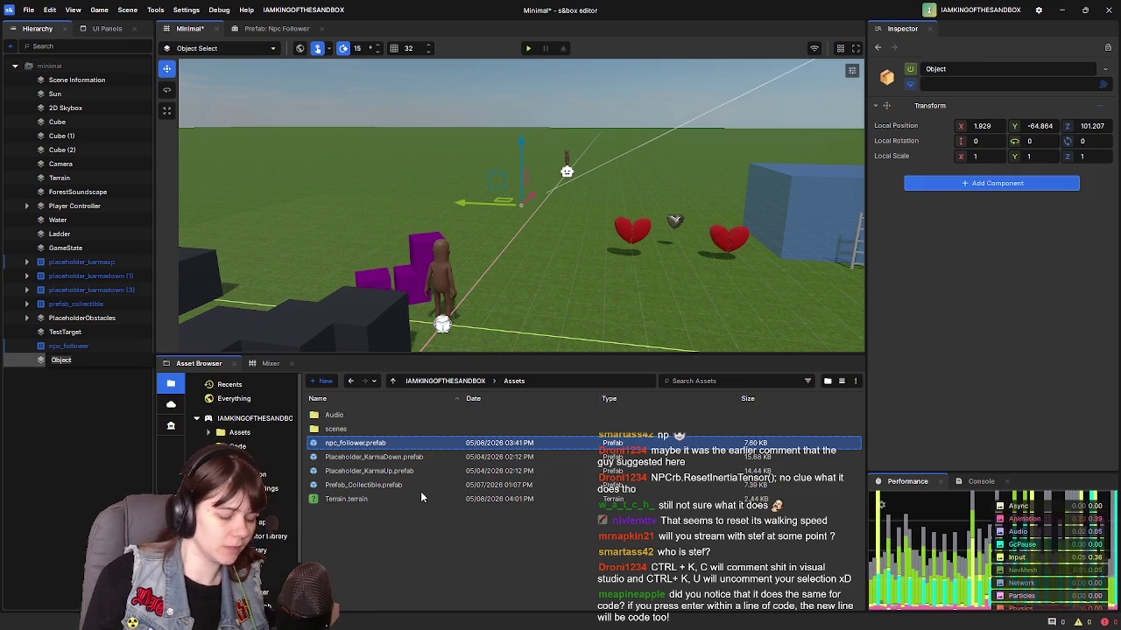
type("PostProc")
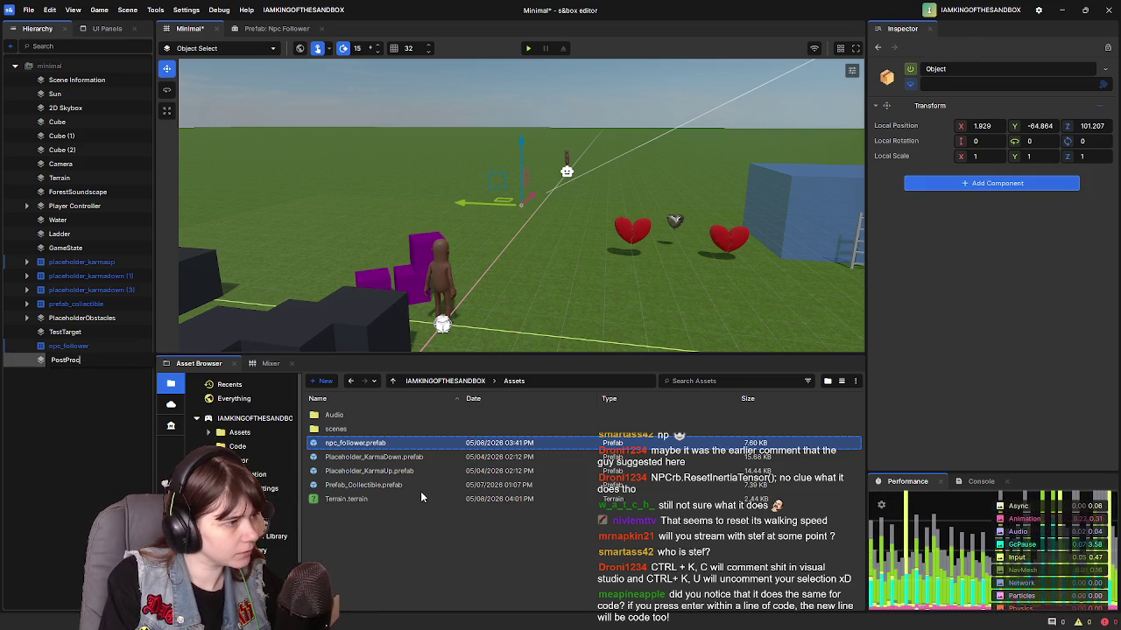
type("essingTesting")
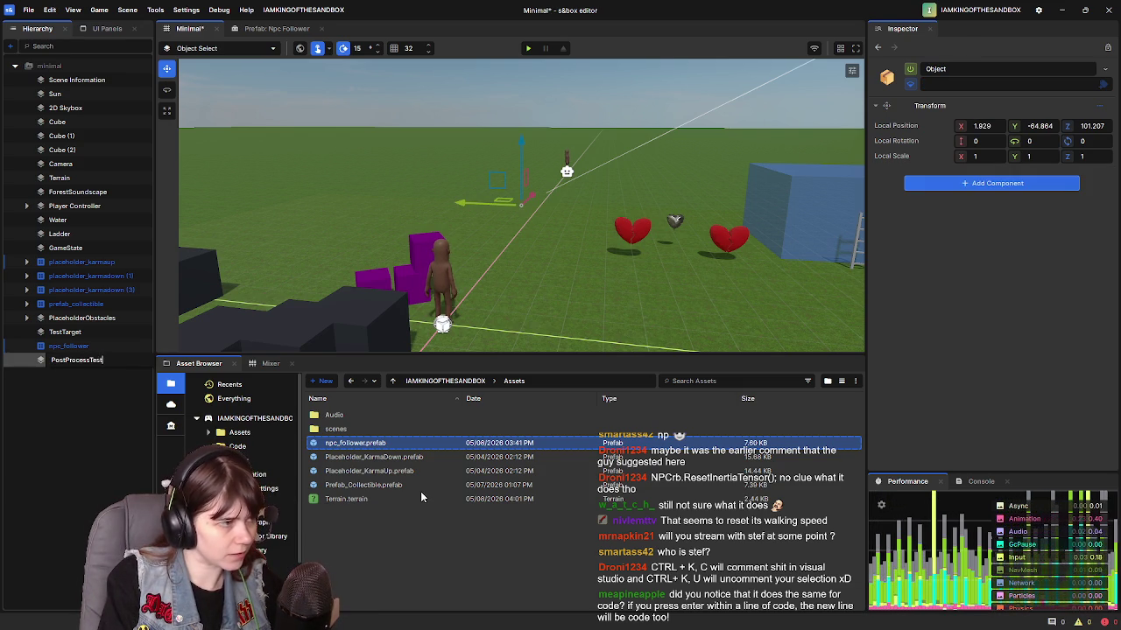
key("Return")
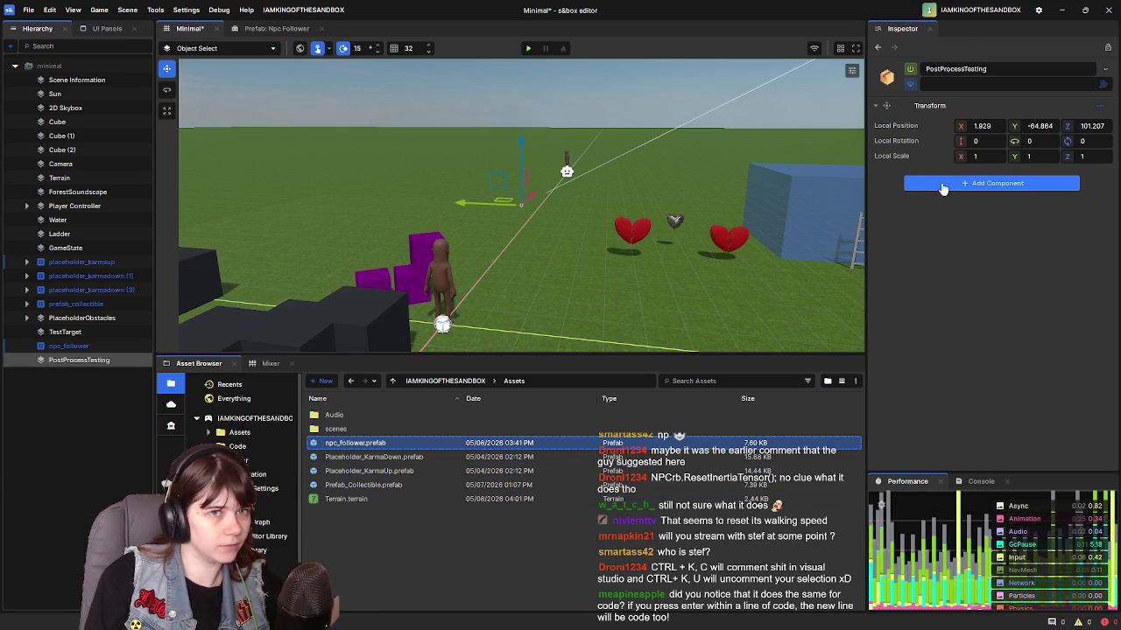
Step: Search the component list for 'post' and pick Post Process Volume
left_click(941, 184)
type("post")
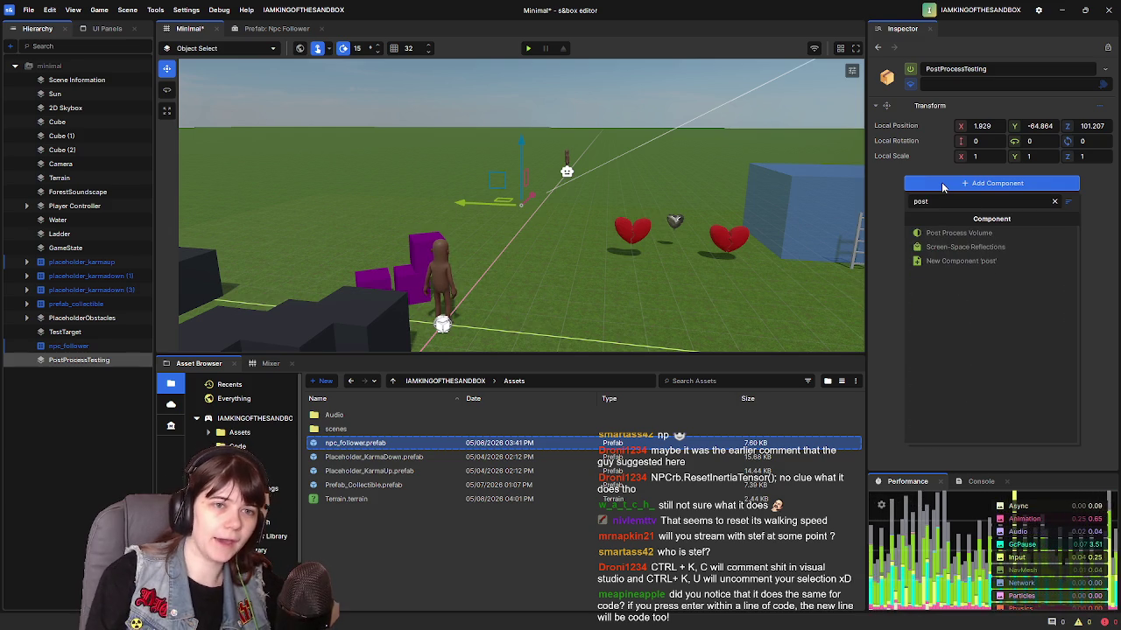
left_click(977, 233)
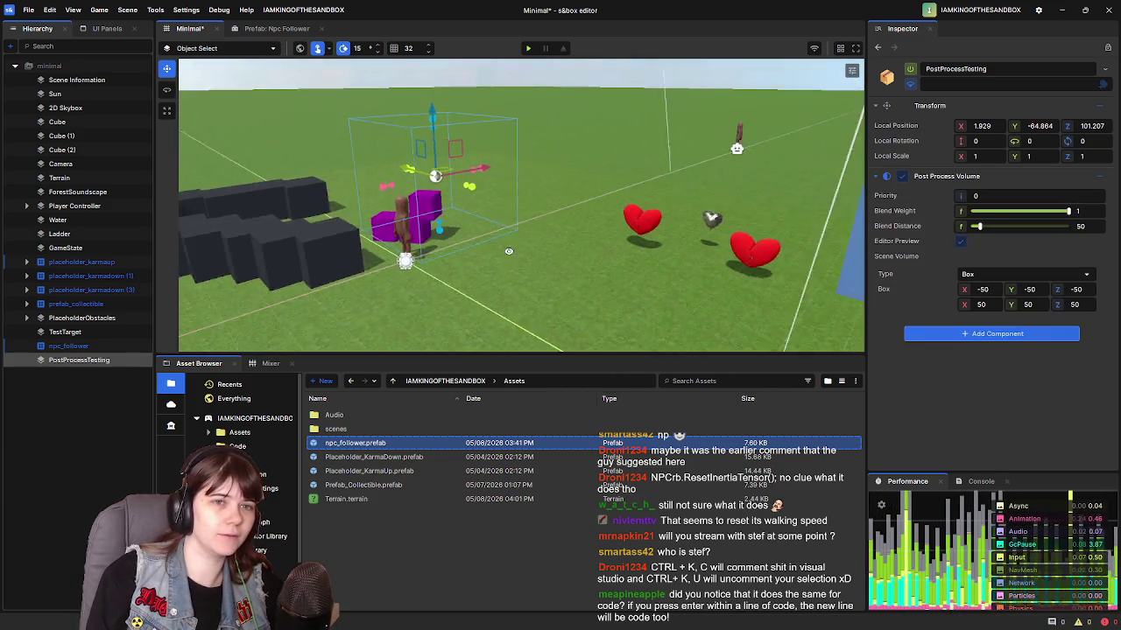
Step: Reset PostProcessTesting's Local Position to its default
right_click(928, 126)
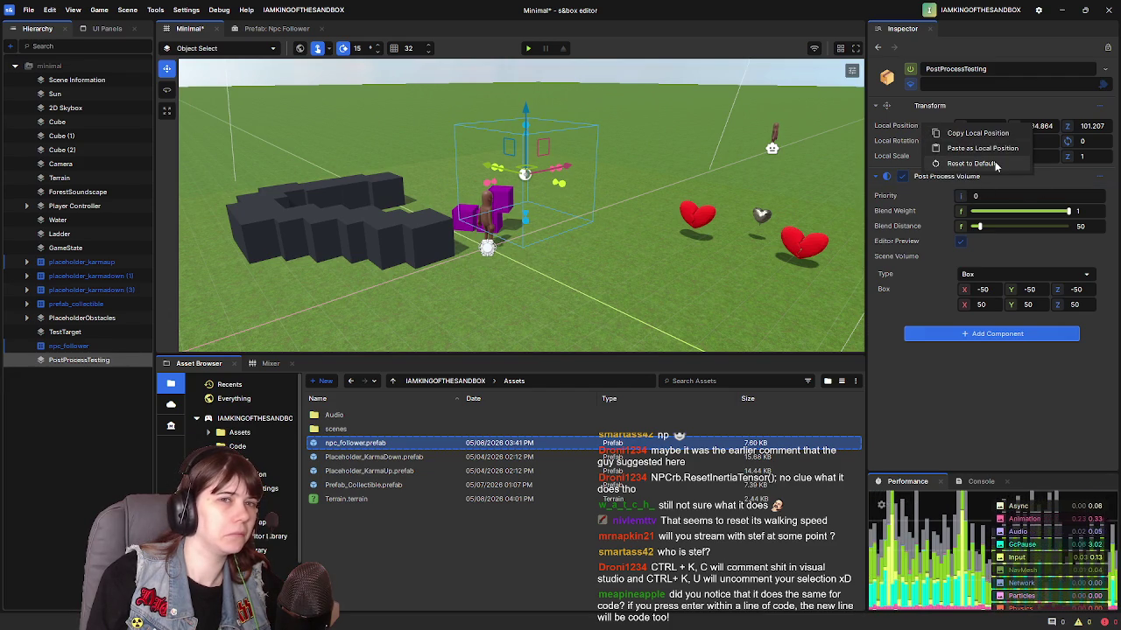
left_click(970, 163)
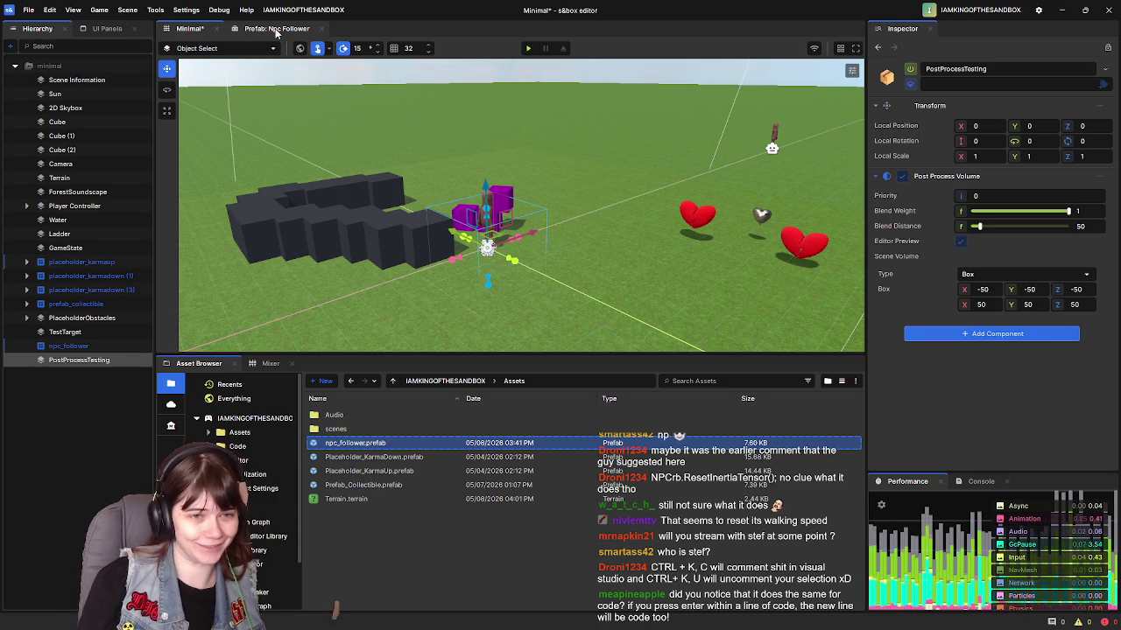
Step: Raise PostProcessTesting and set its height to exactly 50
left_click_drag(650, 279, 644, 210)
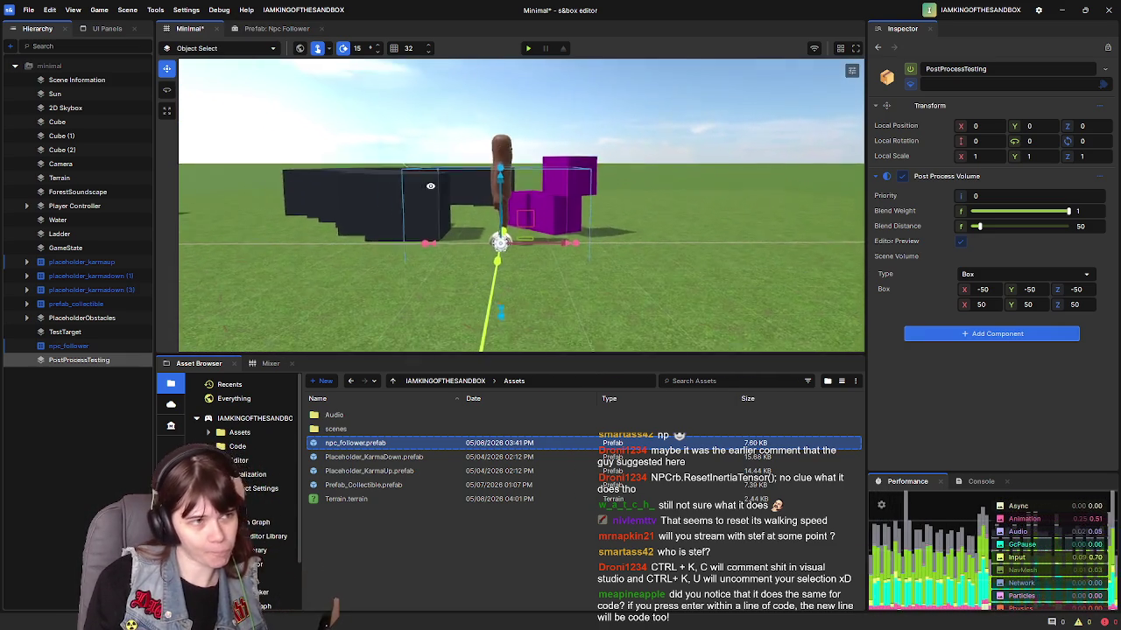
left_click_drag(502, 165, 502, 93)
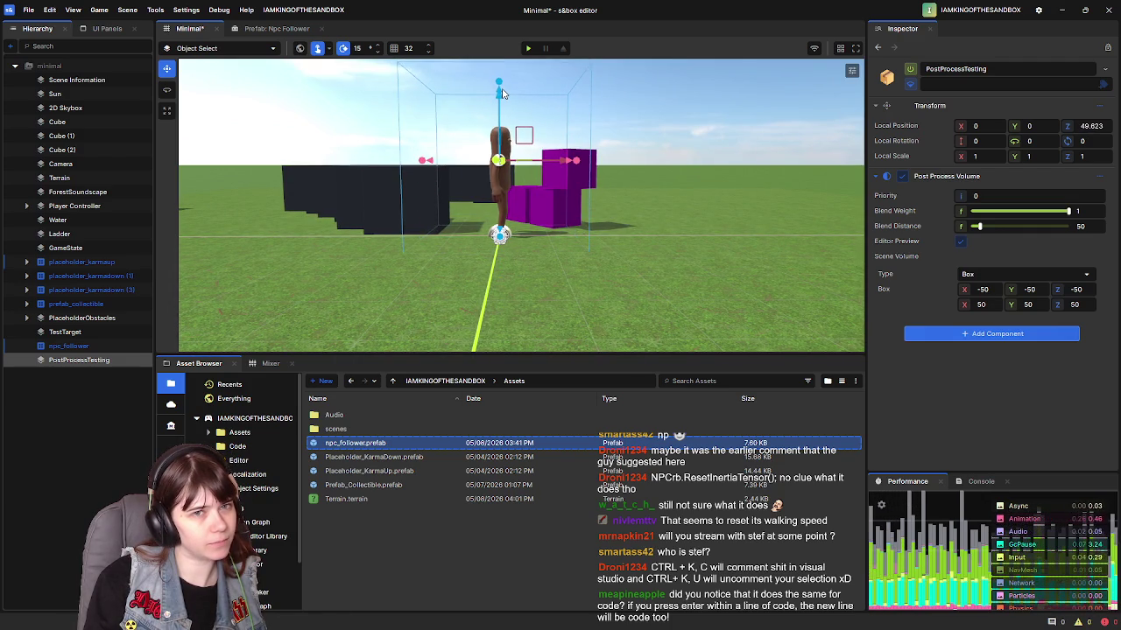
left_click(1091, 125)
type("50")
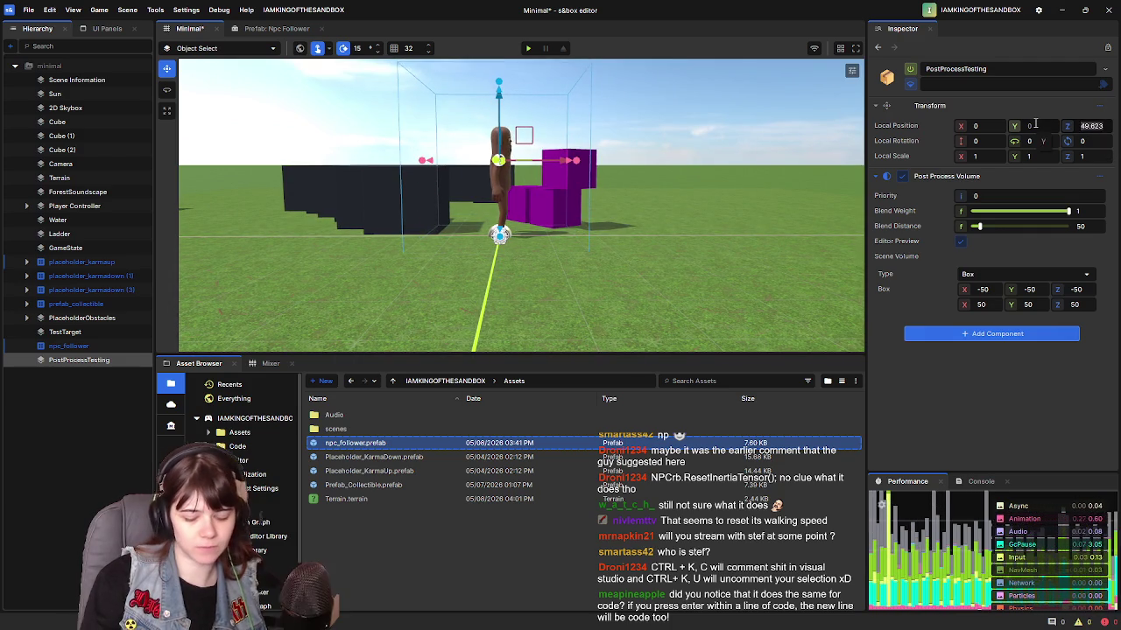
key("Return")
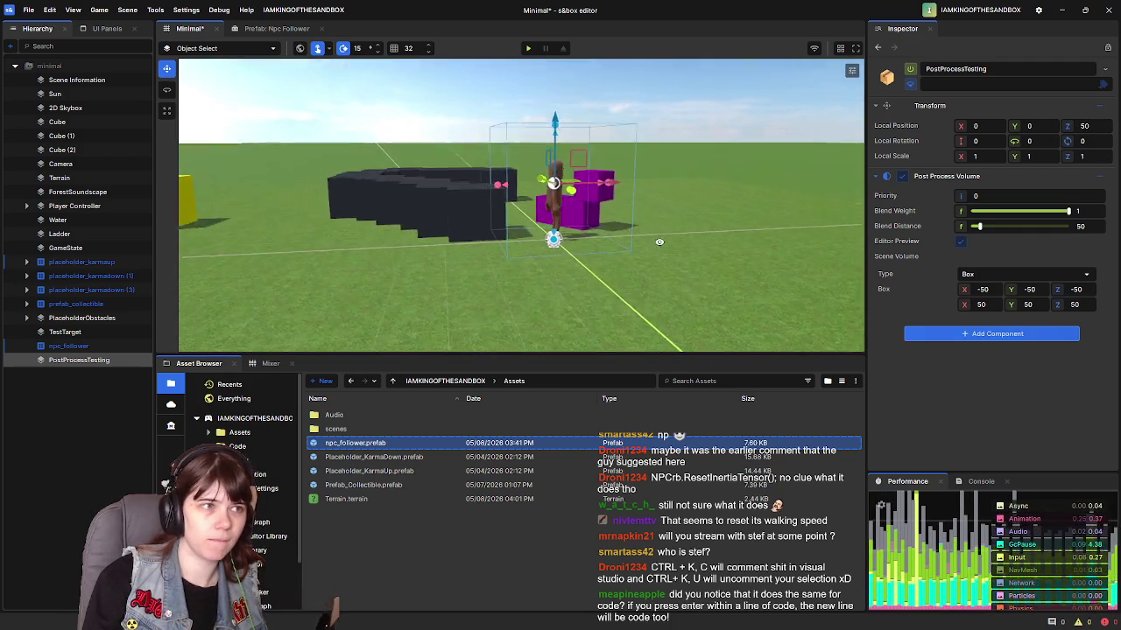
Step: Switch the Post Process Volume type to Infinite and drop its height to 0
left_click(1037, 276)
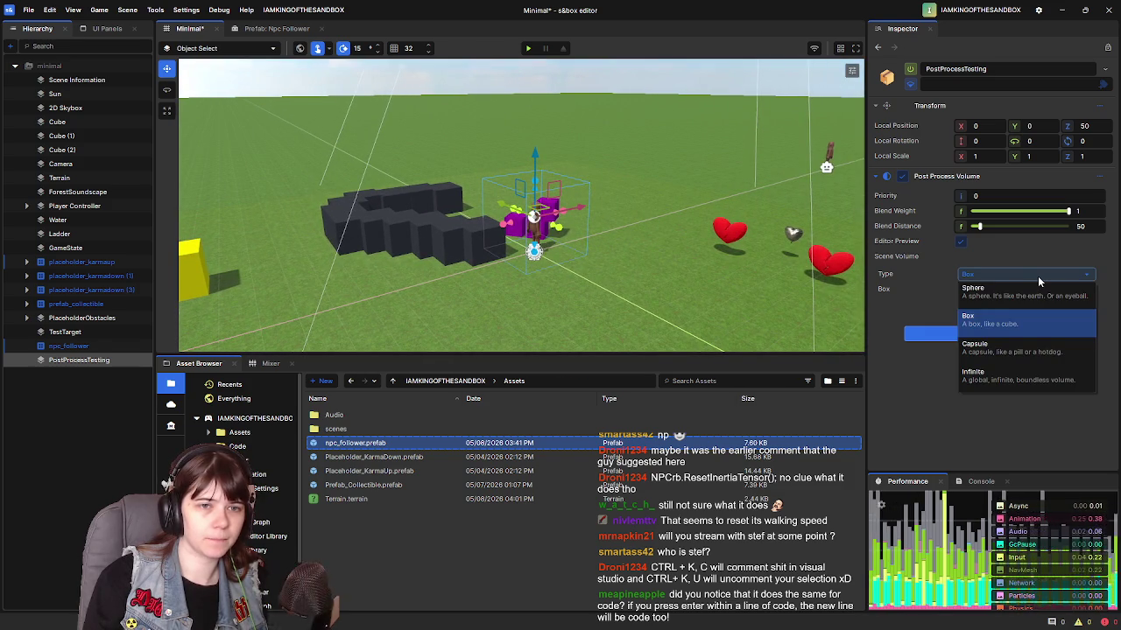
left_click(1048, 378)
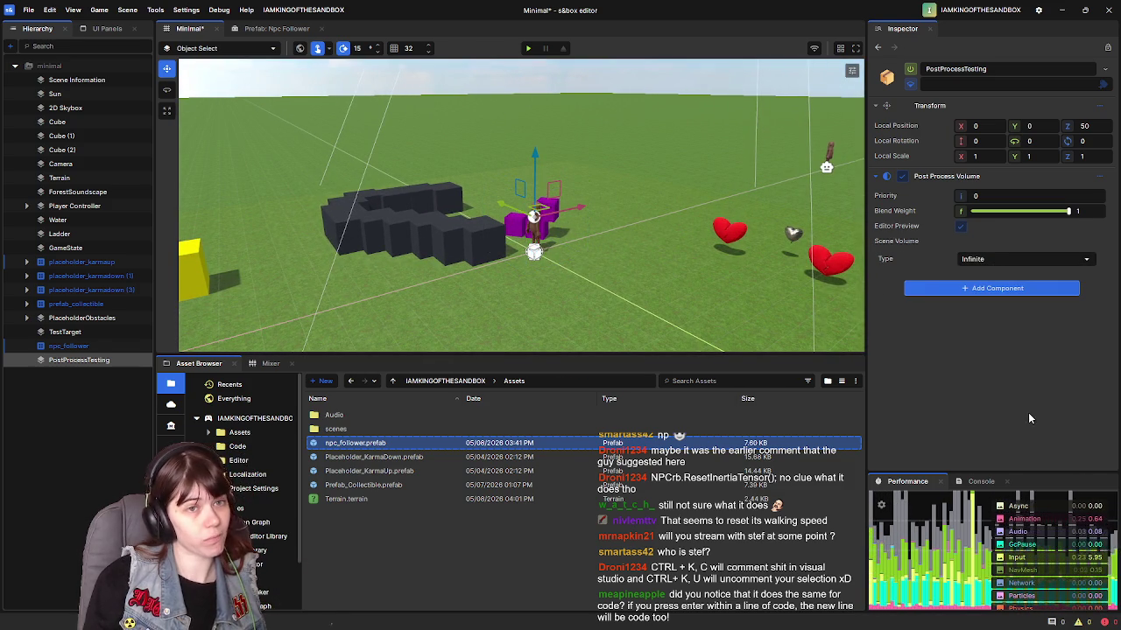
key("w")
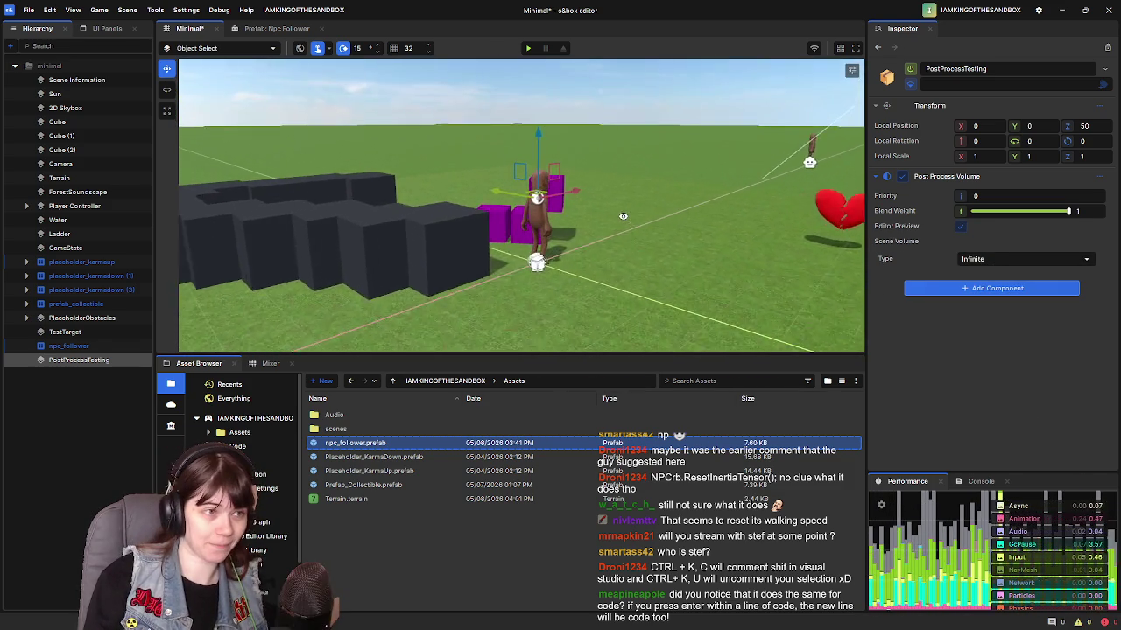
key("a")
key("d")
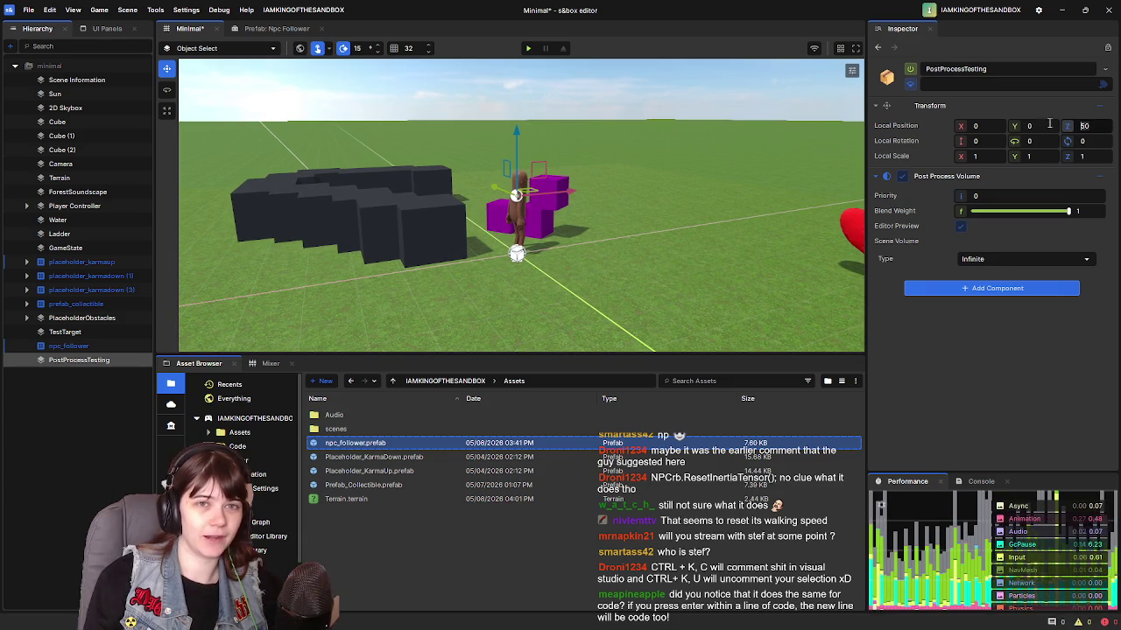
type("0")
key("Return")
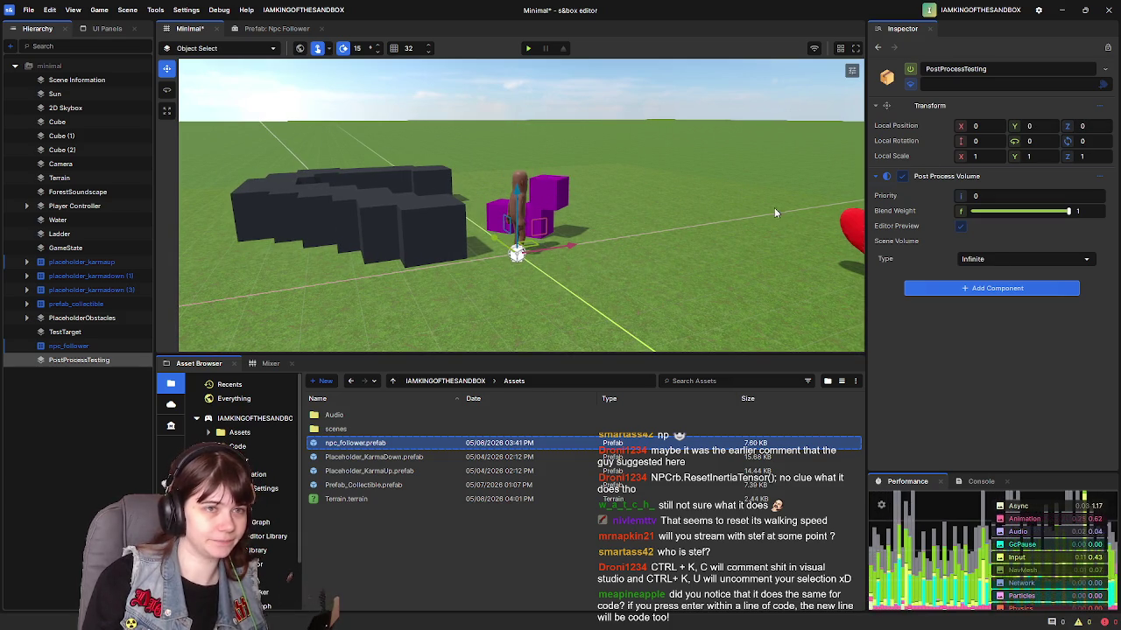
Step: Set the volume's Local Position Z to 100 and reselect PostProcessTesting
left_click(1086, 126)
type("100")
key("Return")
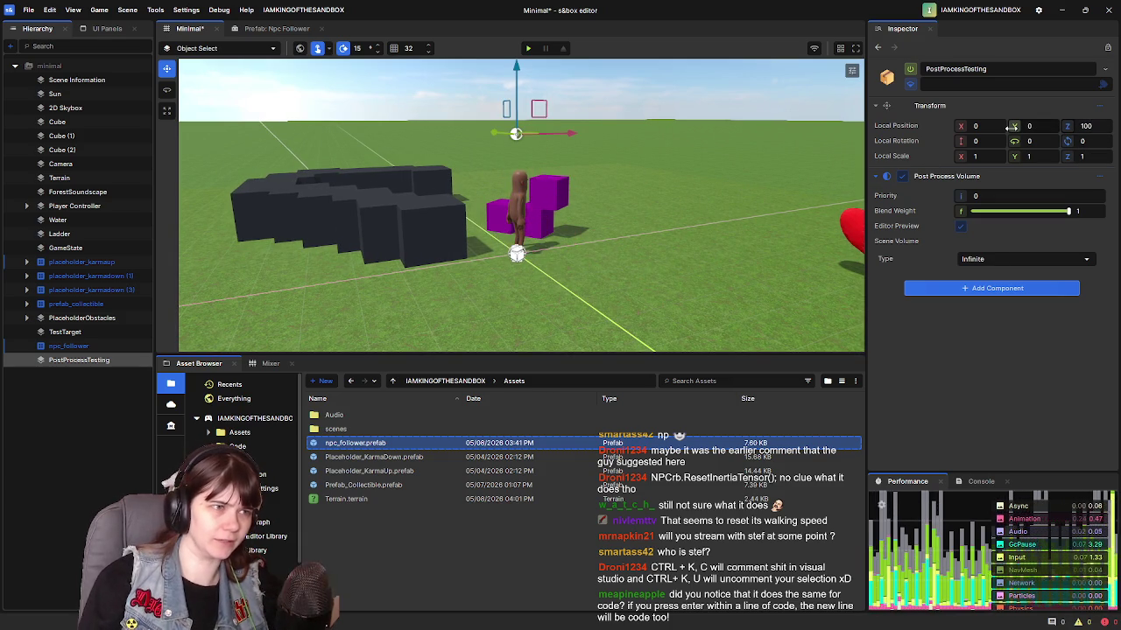
mouse_move(525, 227)
left_mouse_down()
mouse_move(569, 229)
mouse_move(499, 232)
mouse_move(545, 273)
left_mouse_up()
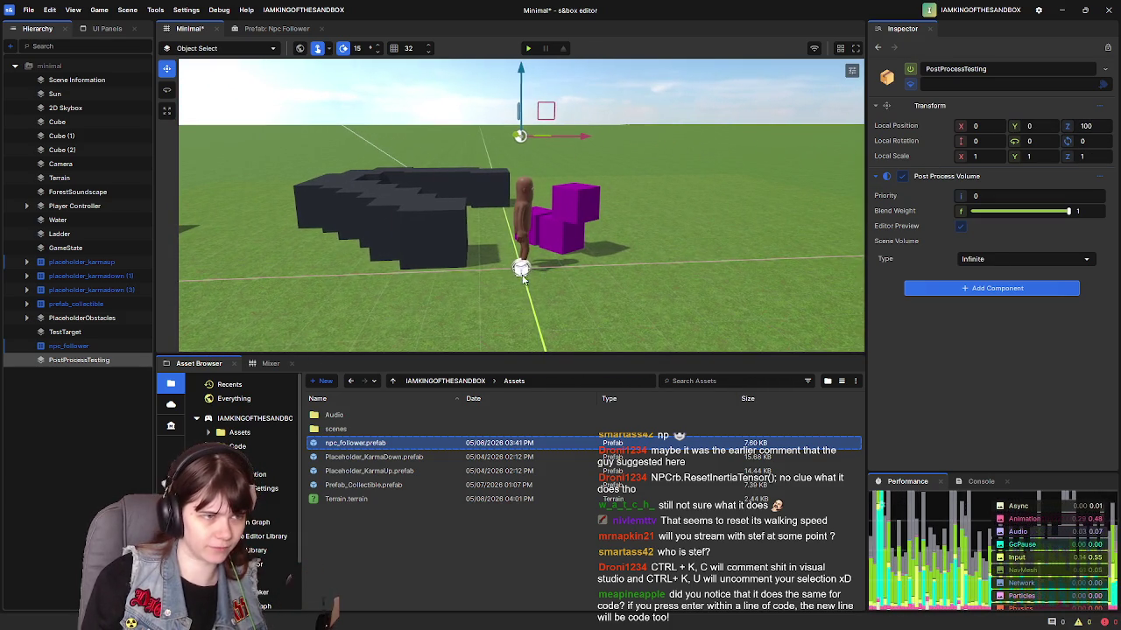
left_click(88, 410)
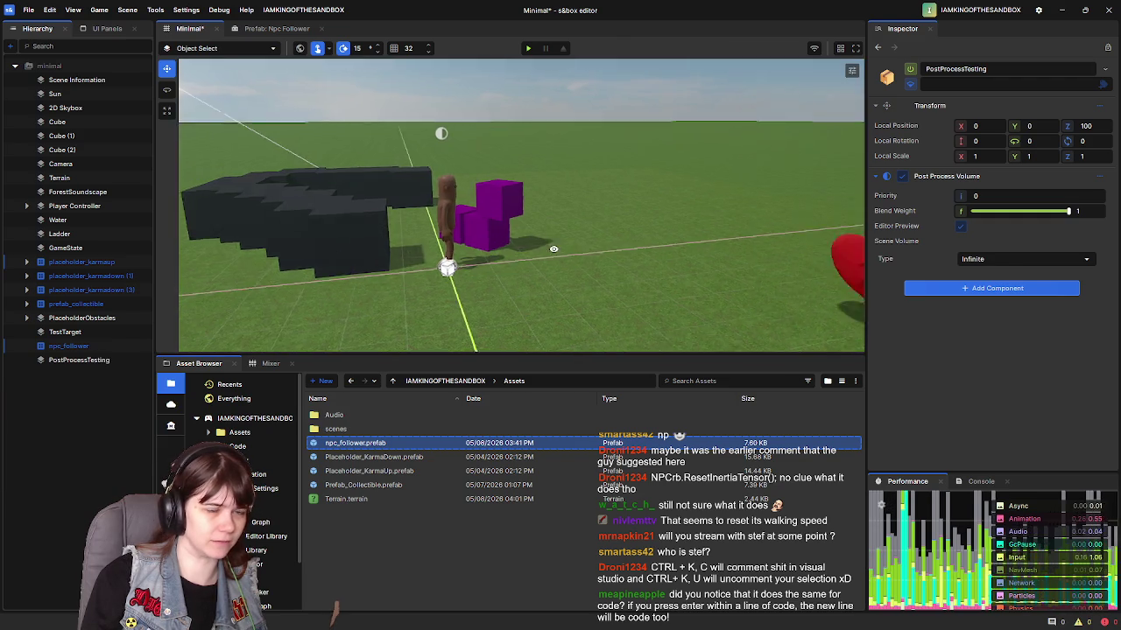
left_click(79, 360)
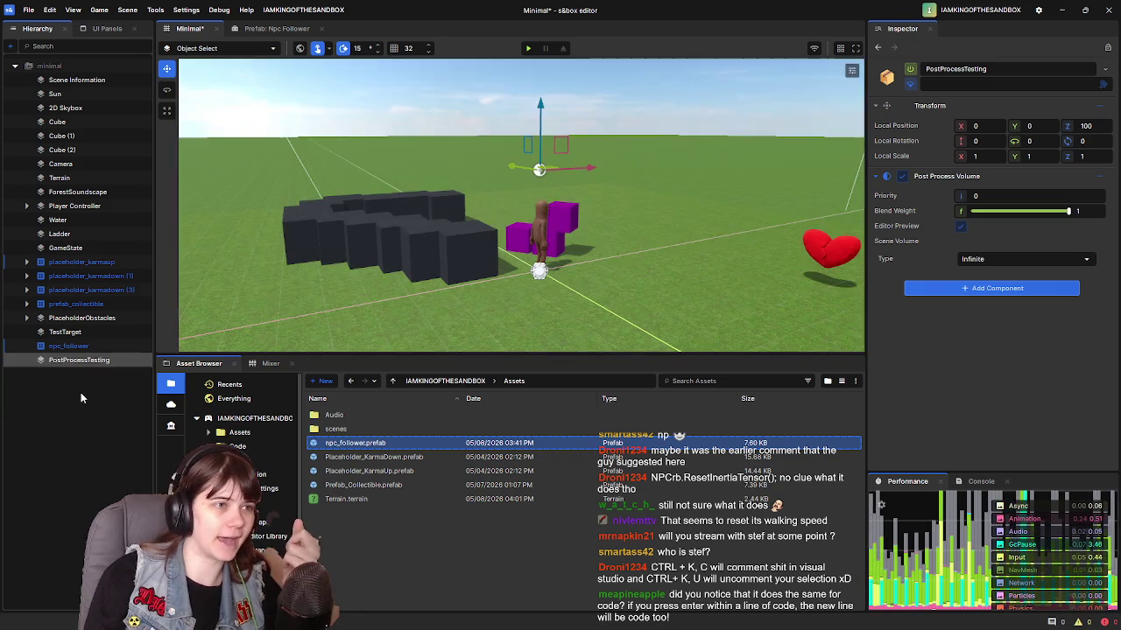
Step: Compare the scene with the effect's Editor Preview toggled off and back on
left_click(80, 385)
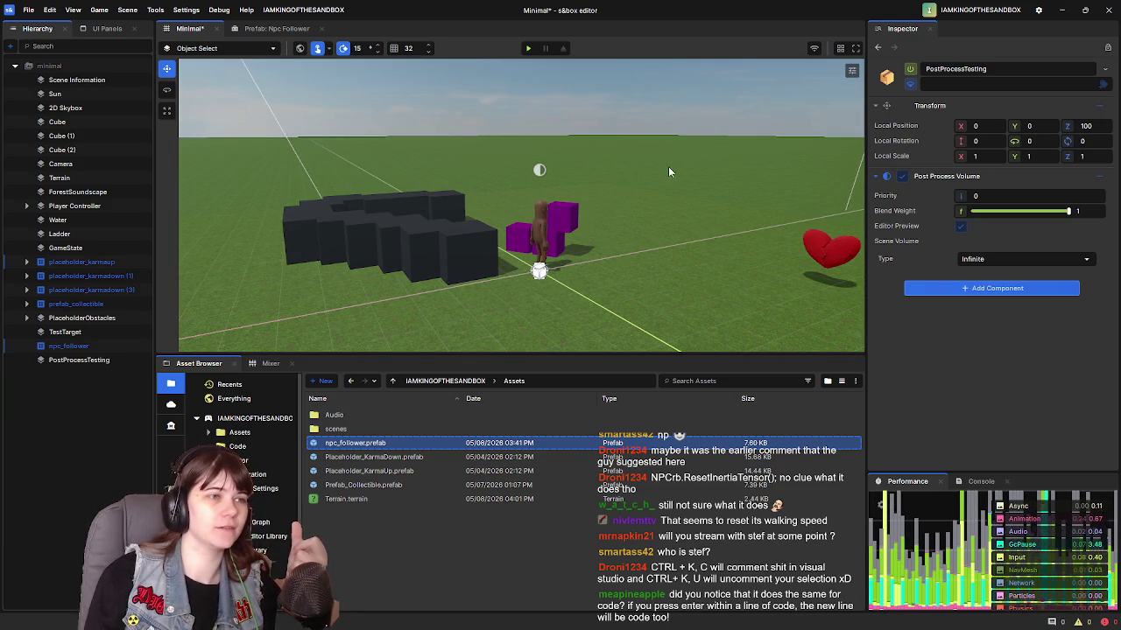
mouse_move(531, 190)
left_mouse_down()
mouse_move(666, 197)
mouse_move(647, 194)
left_mouse_up()
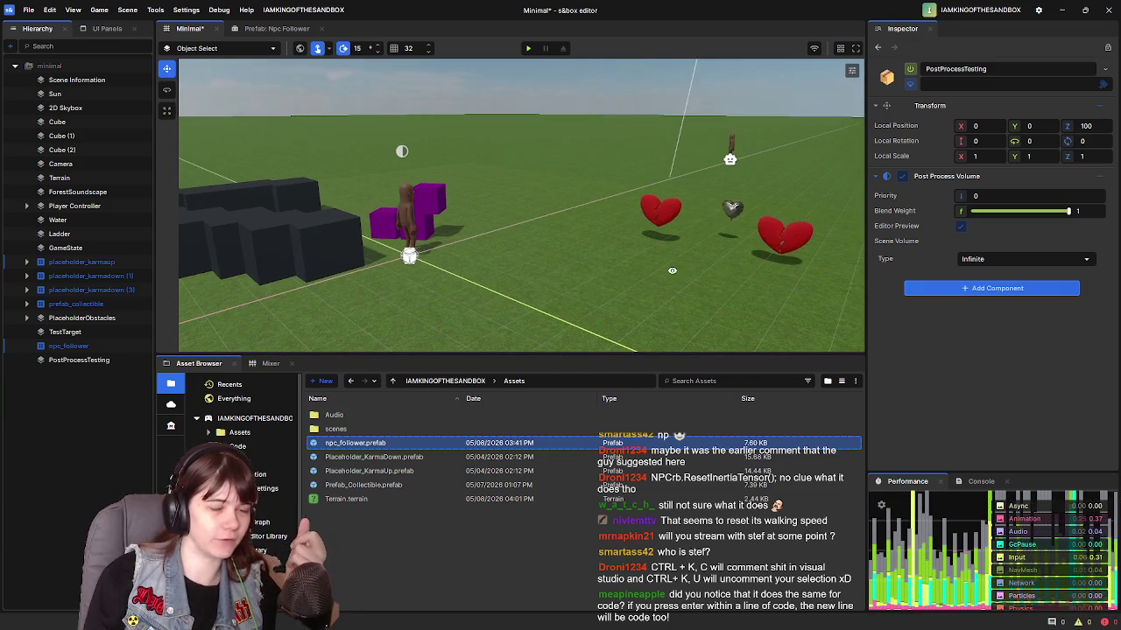
left_click(112, 365)
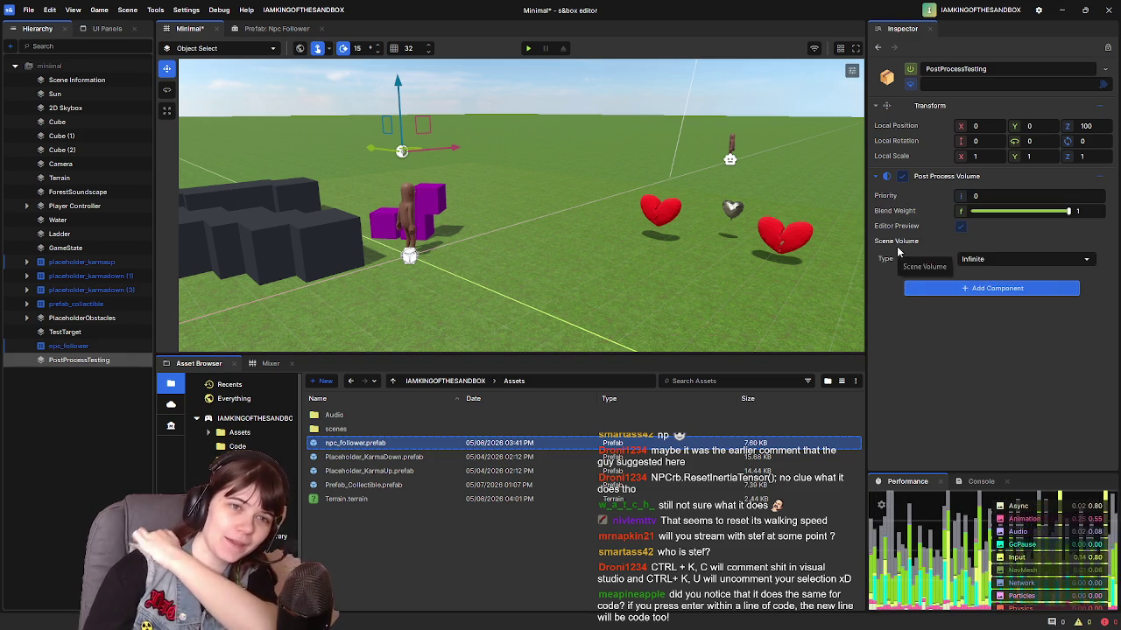
left_click(961, 227)
left_click(961, 226)
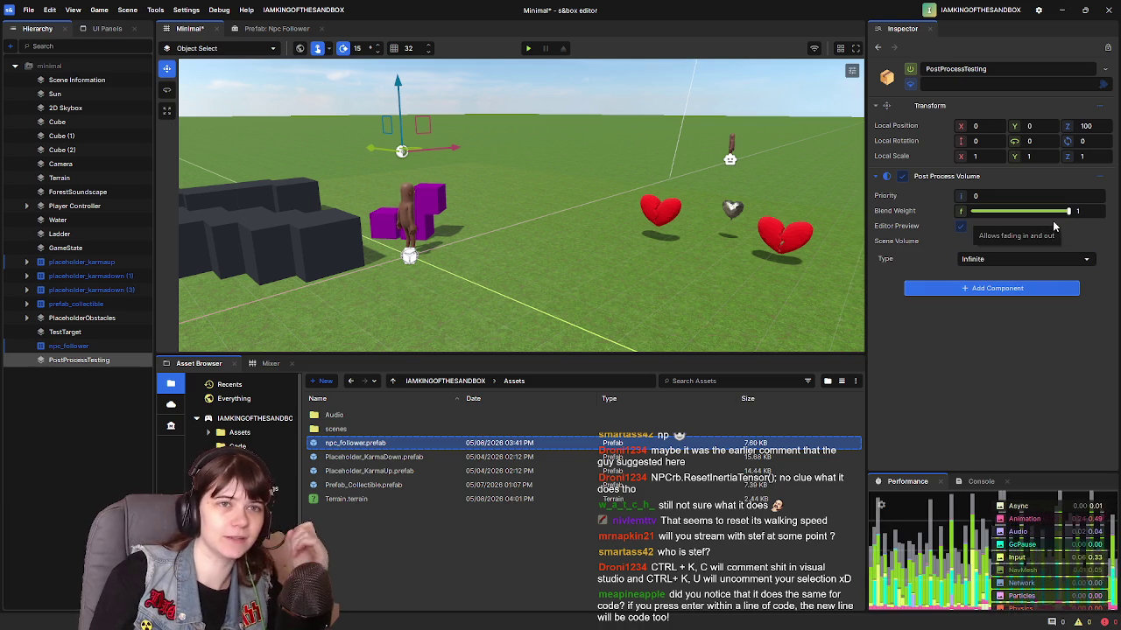
Step: Search components for 'post' without adding one, then switch to the web browser
left_click(1073, 290)
type("pod")
key("BackSpace")
type("st")
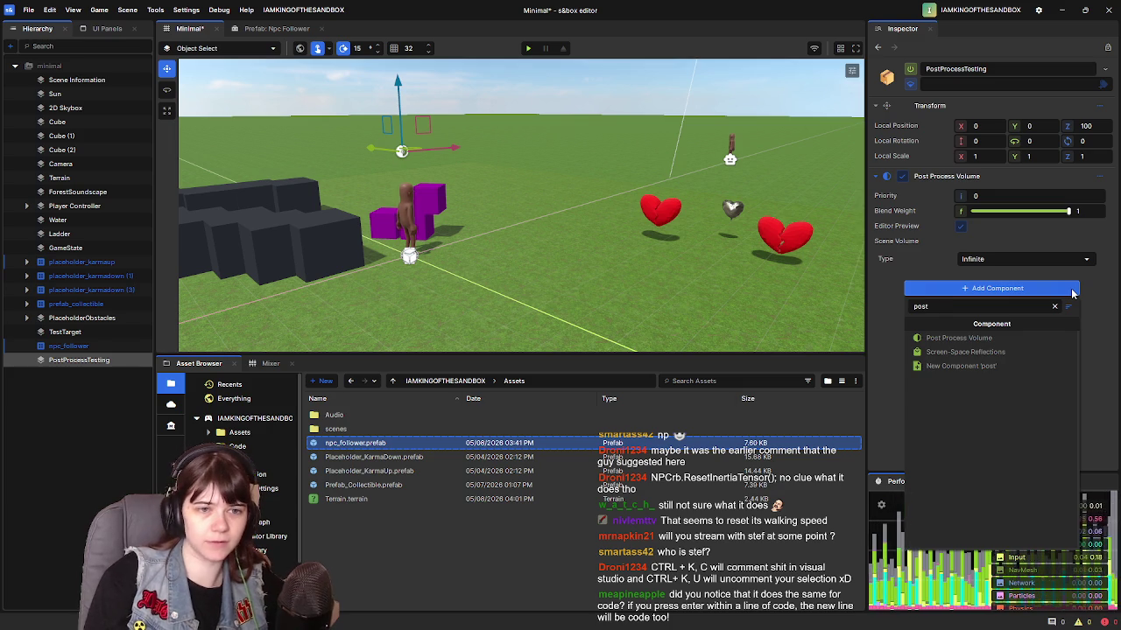
left_click(1094, 313)
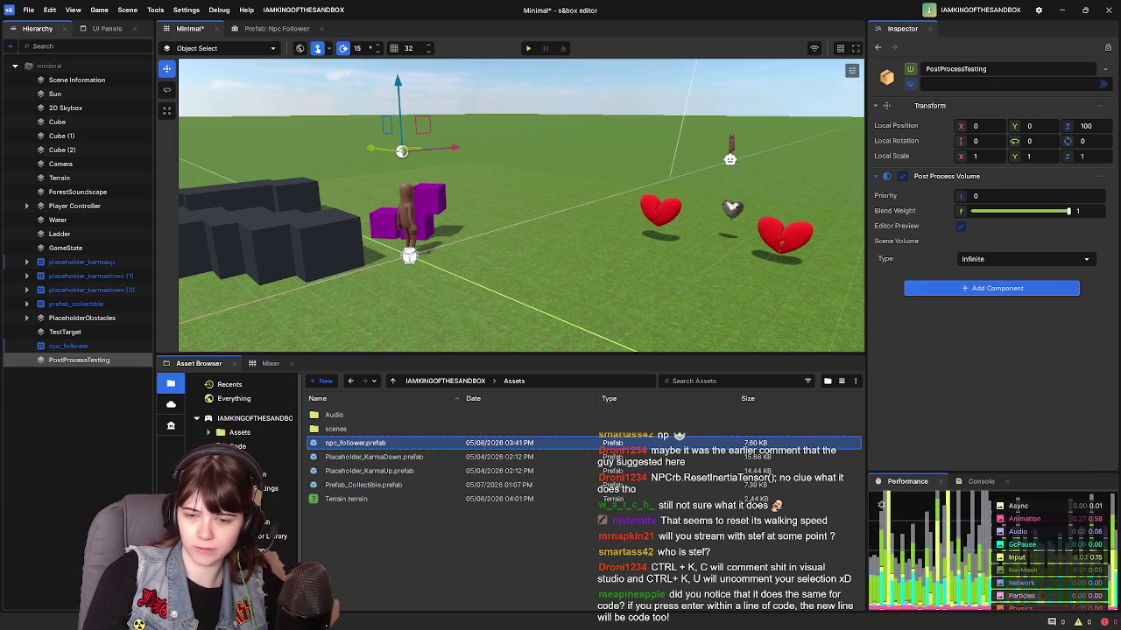
key("alt+Tab")
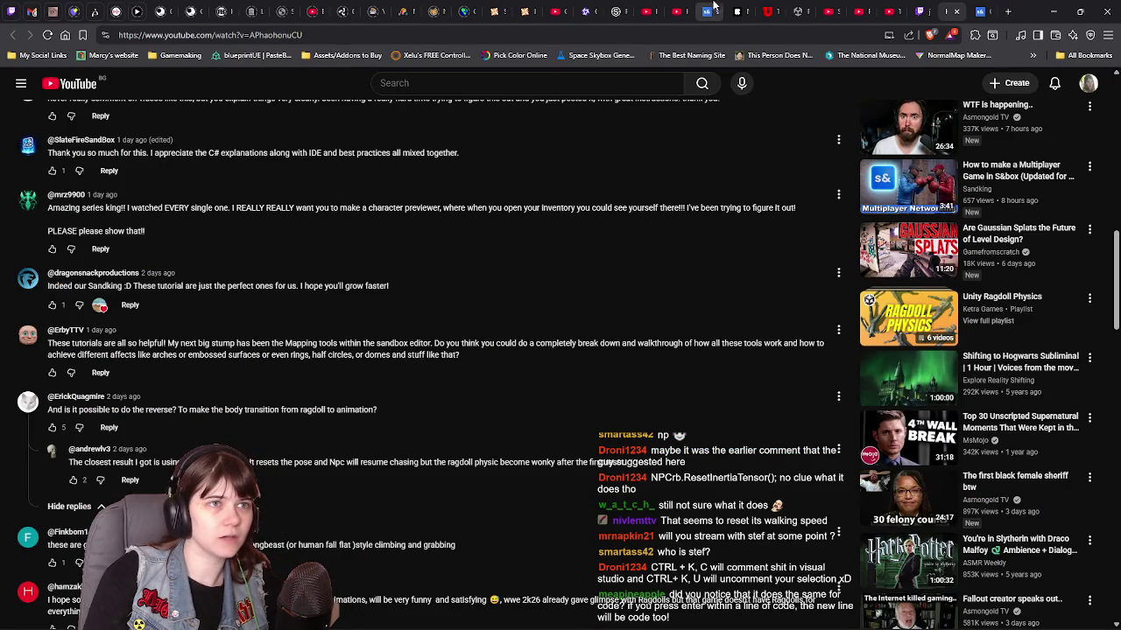
Step: Close the extra components docs and ClearPhysicsBones browser tabs
left_click(707, 12)
left_click(982, 11)
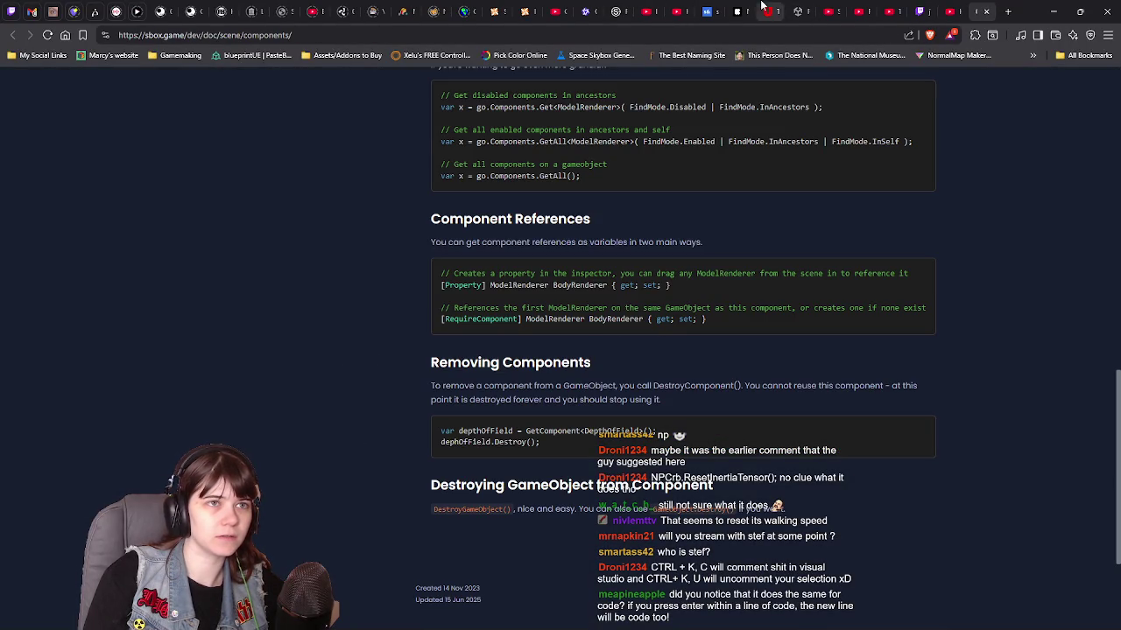
left_click(984, 11)
left_click(960, 11)
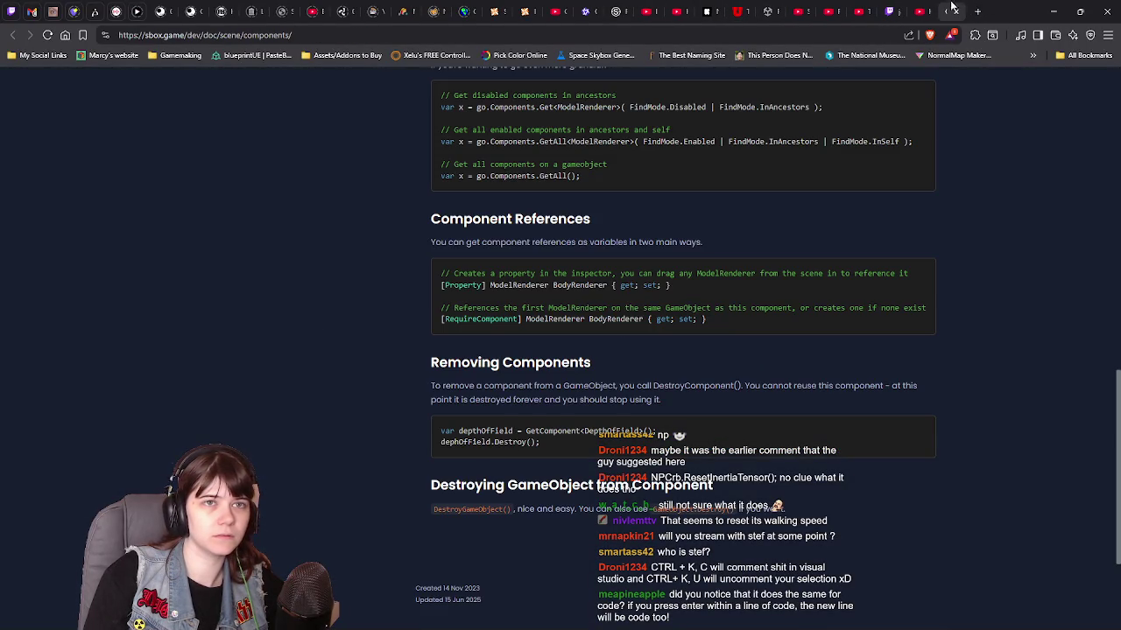
scroll(325, 195, "up", 10)
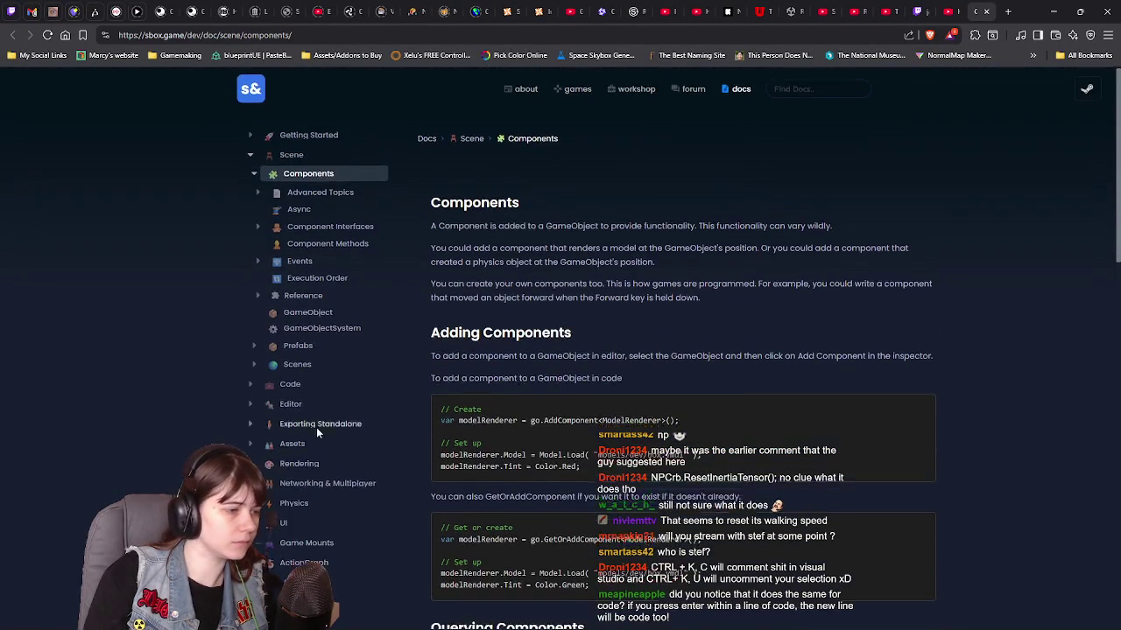
scroll(319, 437, "down", 2)
scroll(298, 317, "up", 1)
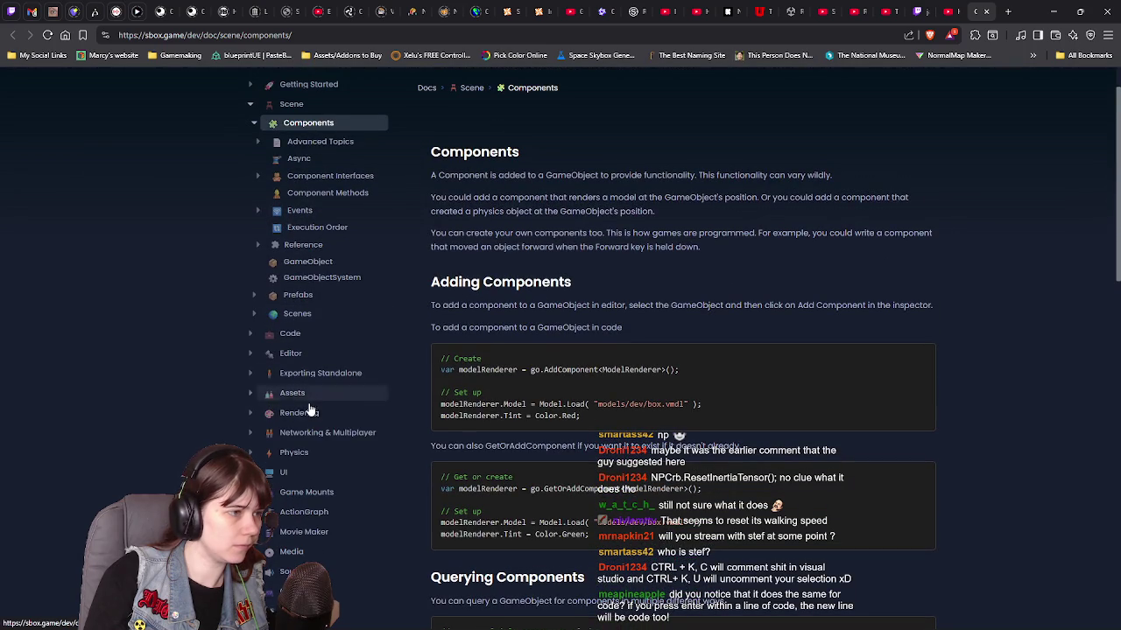
Step: Open the docs' Rendering > Post Processing > Creating PostProcesses page, then minimize the browser
left_click(308, 410)
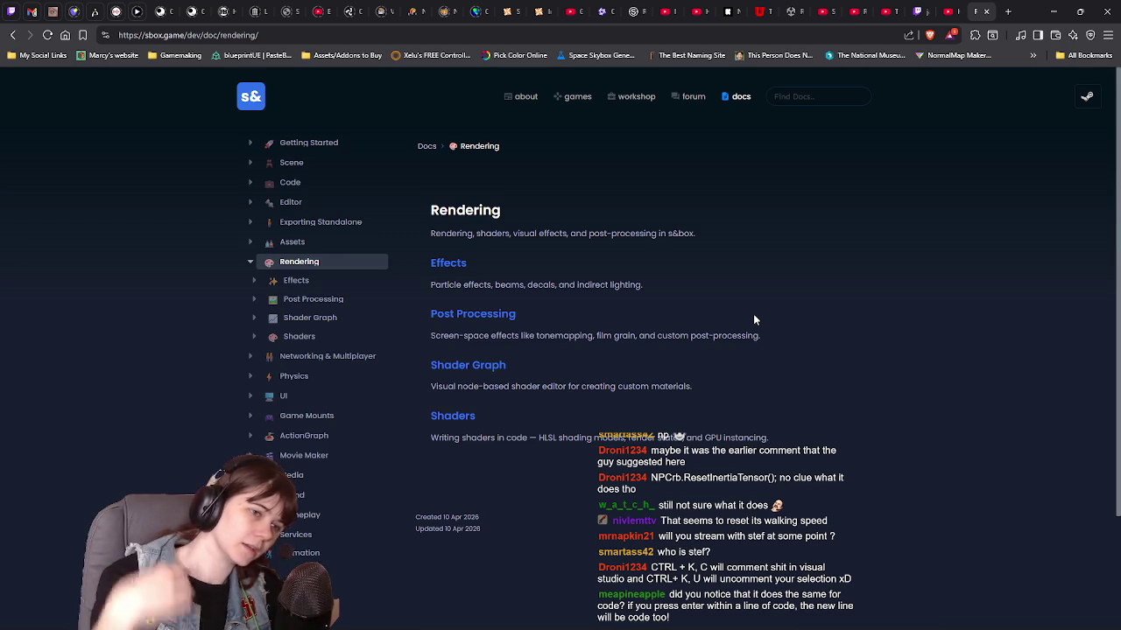
left_click(499, 315)
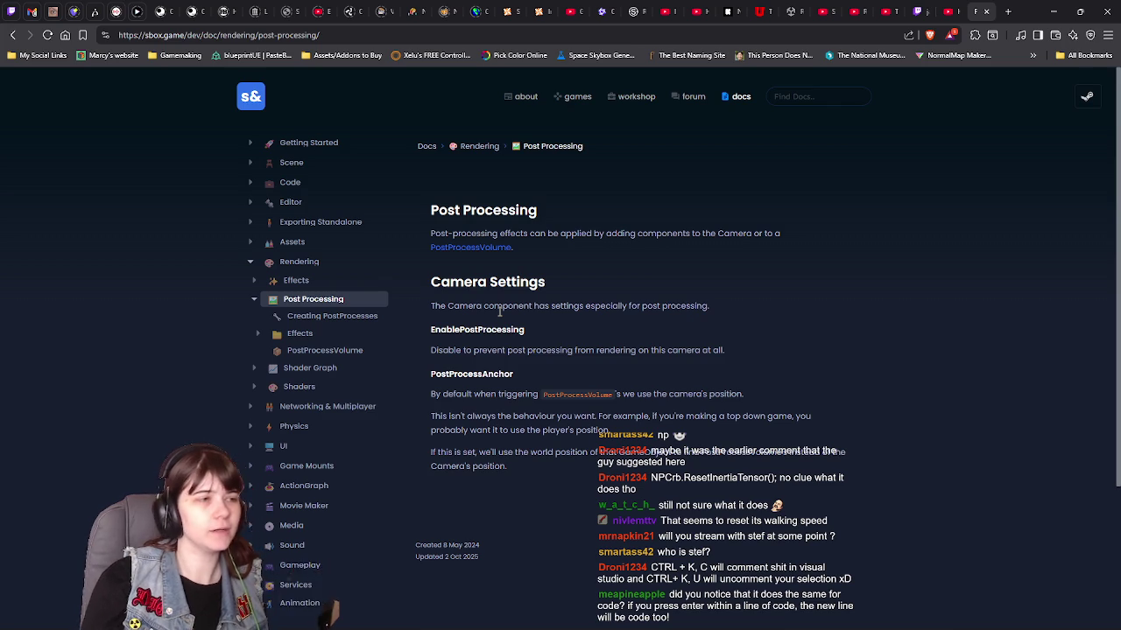
left_click(339, 316)
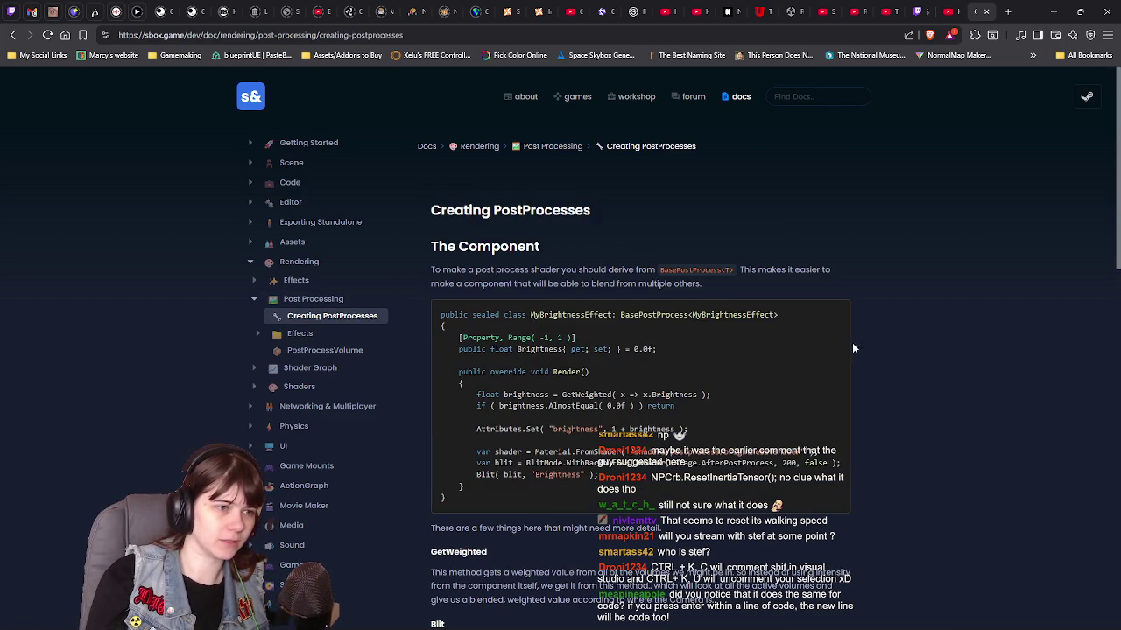
scroll(934, 351, "down", 2)
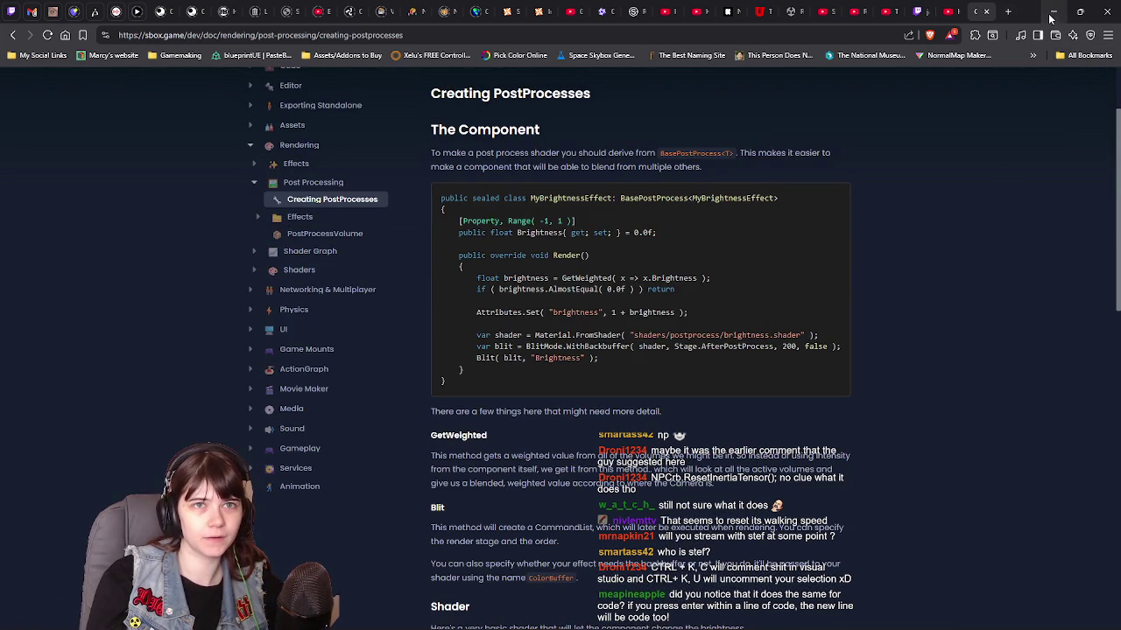
left_click(1053, 11)
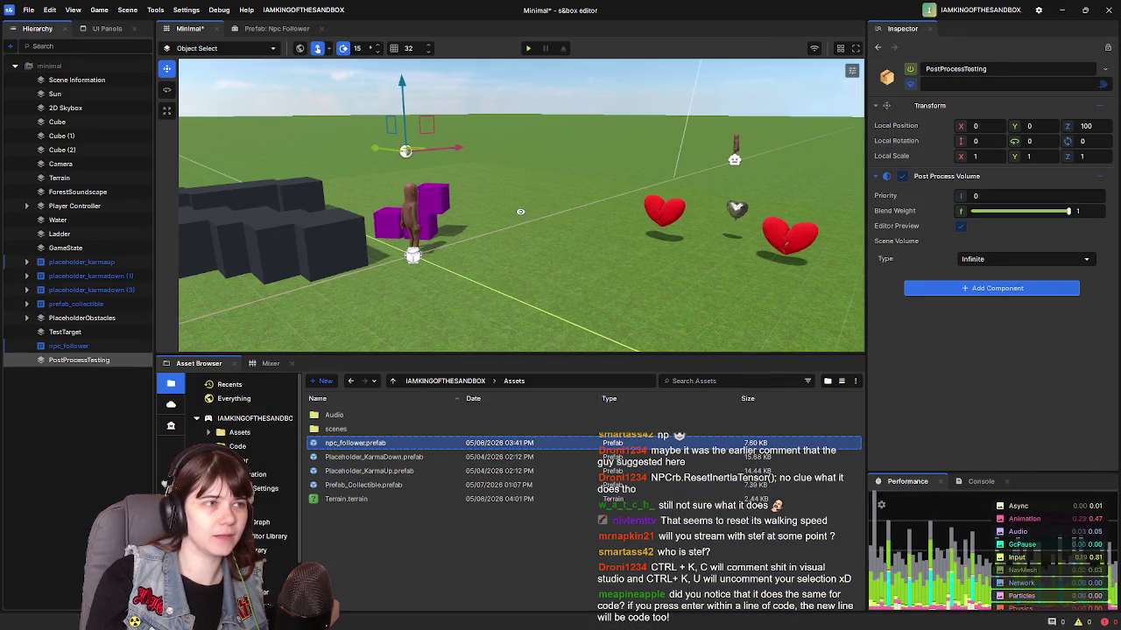
Step: Save the scene, close the project, and reopen the editor on the Testbed project
key("ctrl+s")
left_click(1107, 10)
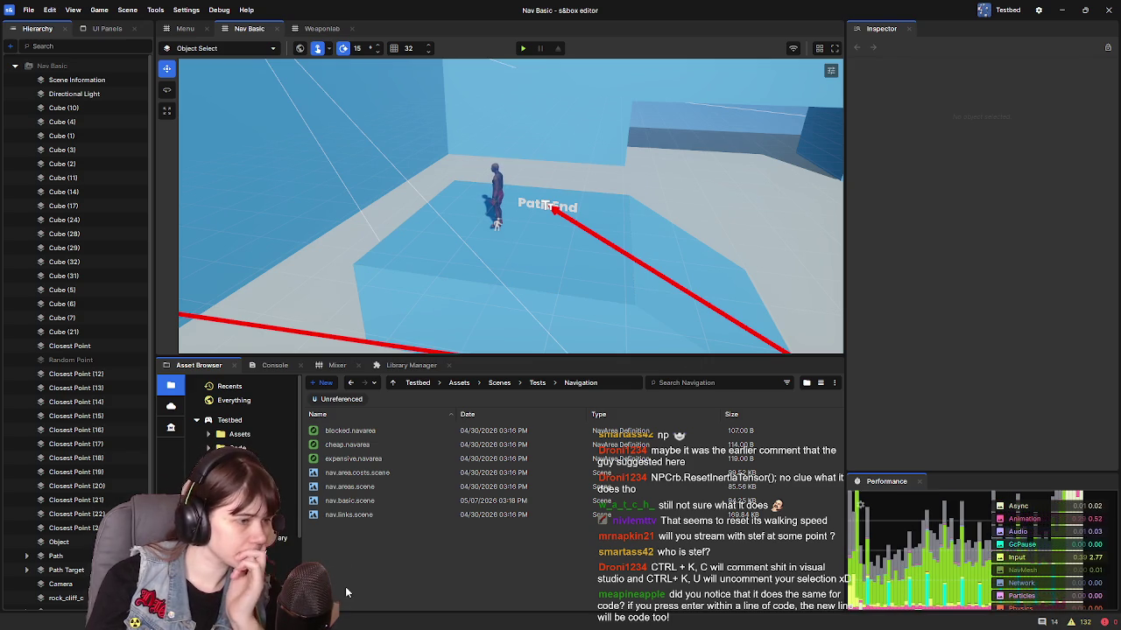
left_click(537, 382)
Step: Open postprocess.scene from the Tests/Rendering folder in the Asset Browser
scroll(357, 547, "down", 3)
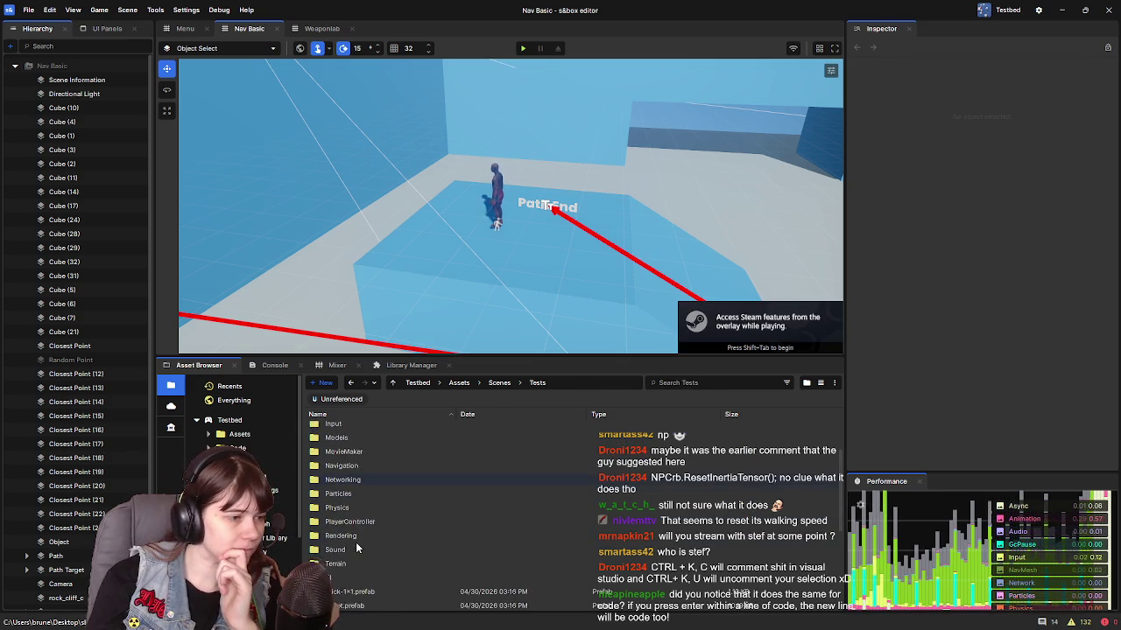
double_click(370, 480)
scroll(359, 538, "down", 3)
left_click(373, 488)
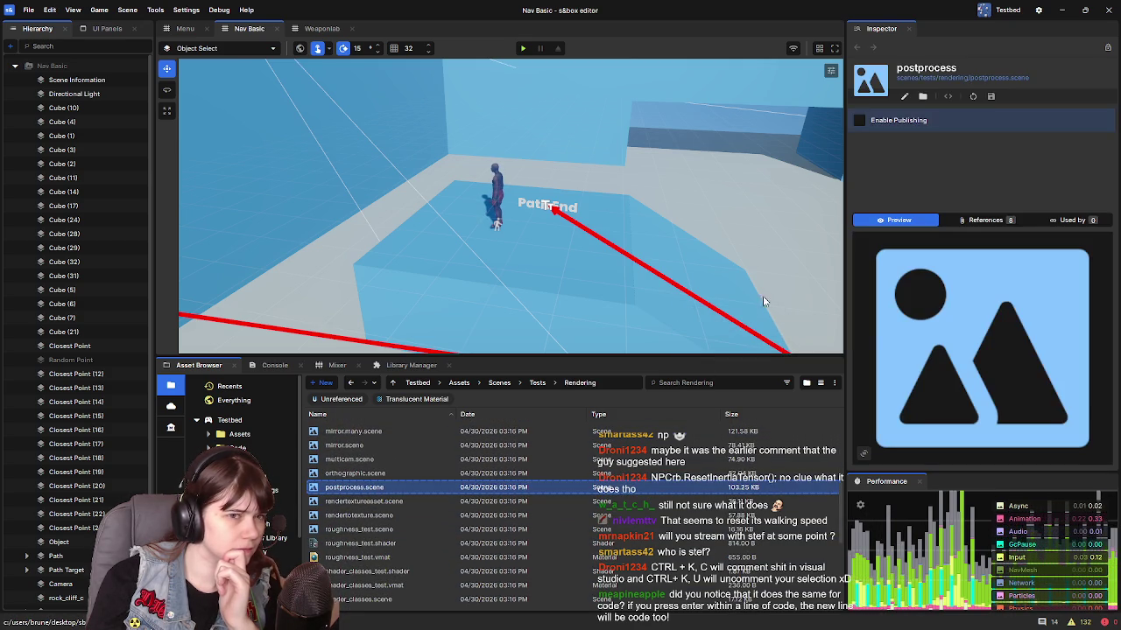
double_click(408, 488)
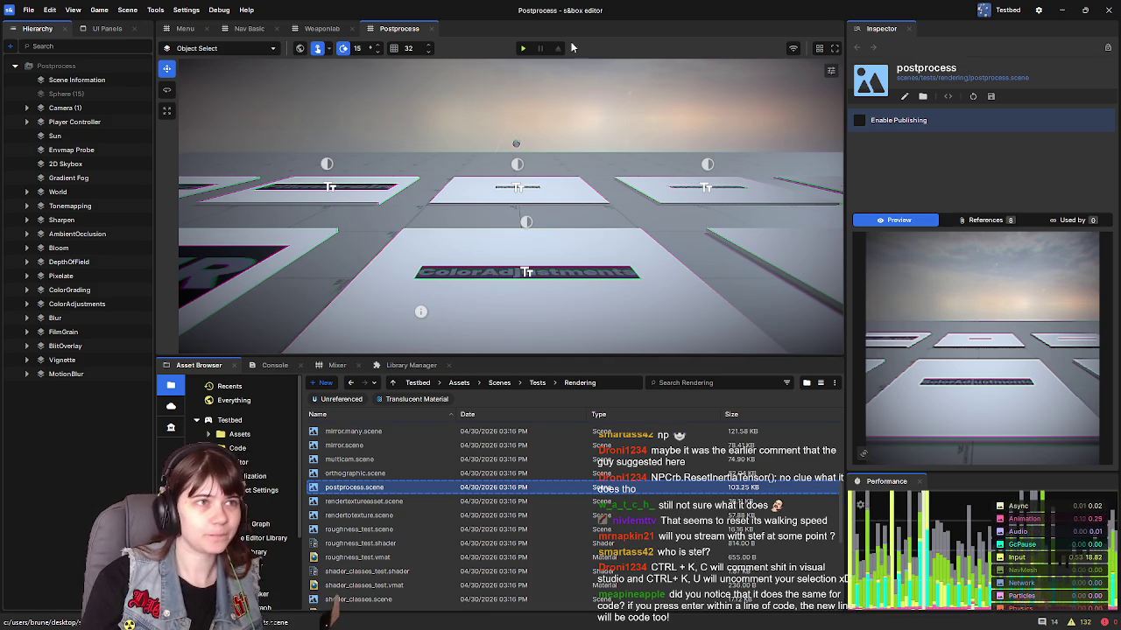
scroll(511, 205, "down", 5)
Step: Inspect the MotionBlur volume, then start play mode to reach the Pixelate sign
mouse_move(511, 206)
left_mouse_down()
mouse_move(433, 270)
mouse_move(476, 252)
mouse_move(603, 253)
mouse_move(486, 217)
mouse_move(407, 253)
left_mouse_up()
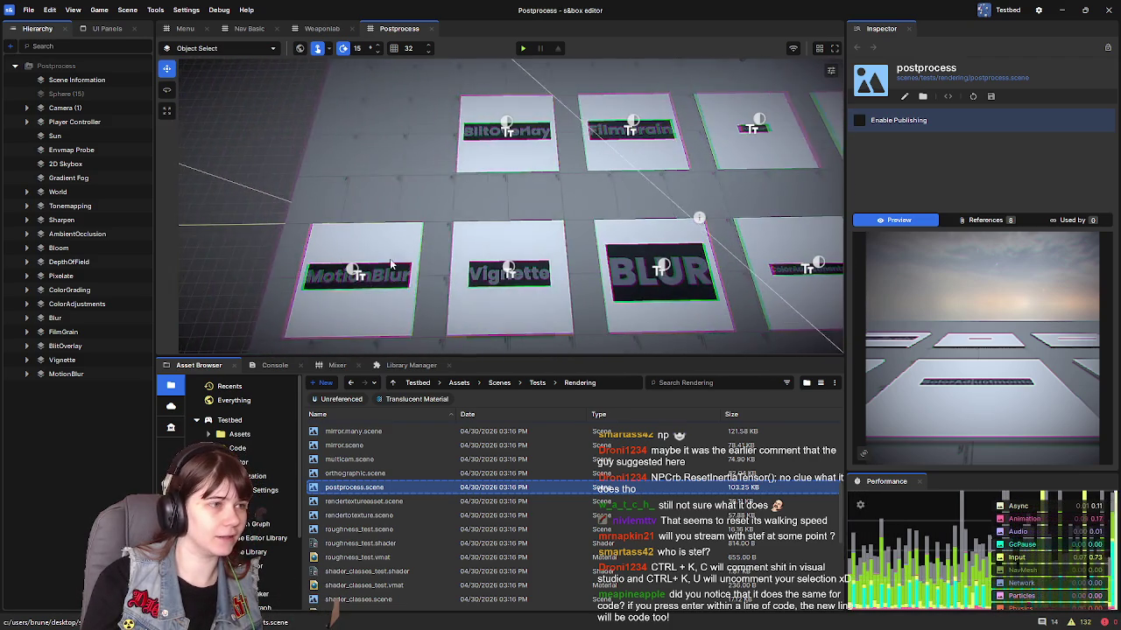
left_click(67, 373)
left_click_drag(564, 174, 560, 186)
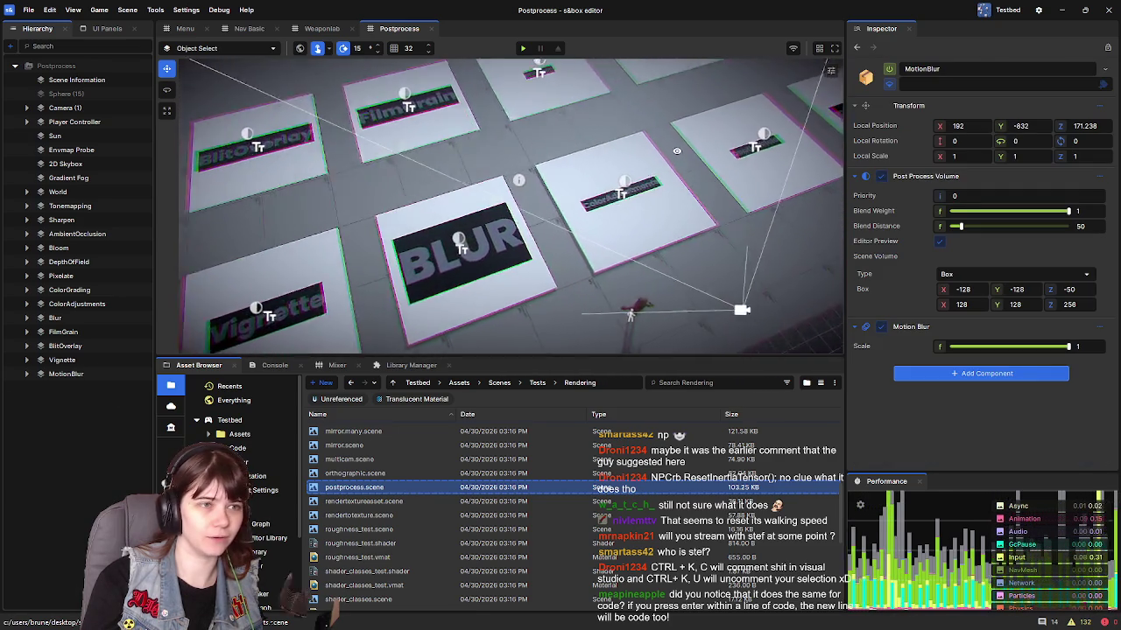
left_click(523, 49)
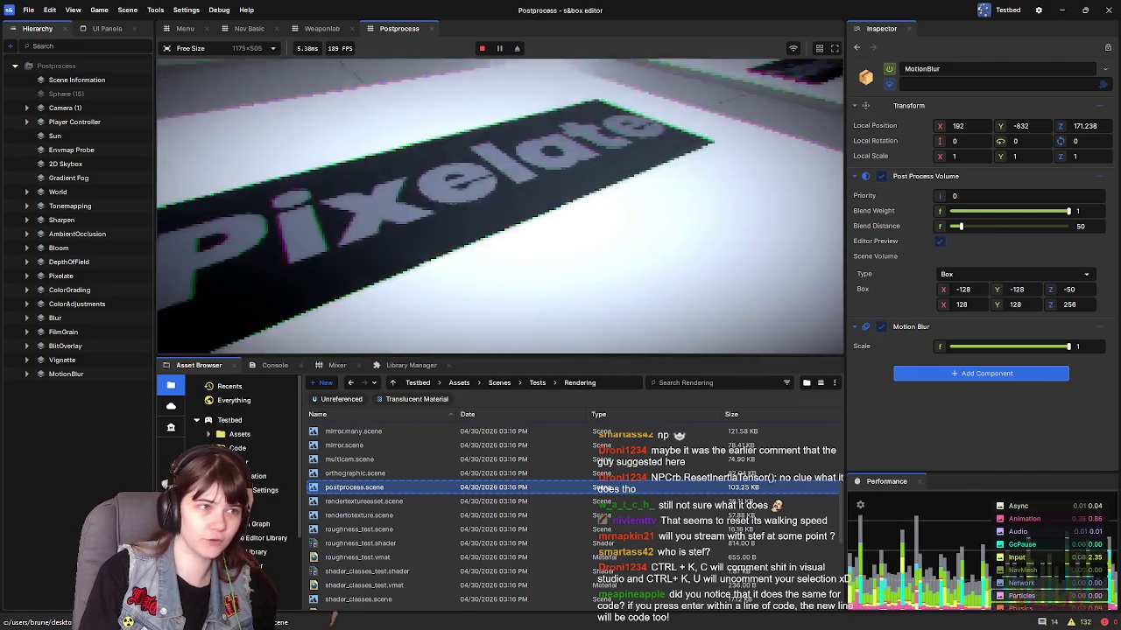
Step: Pause the game, drag the viewport splitter down for a taller game view, and resume
key("Escape")
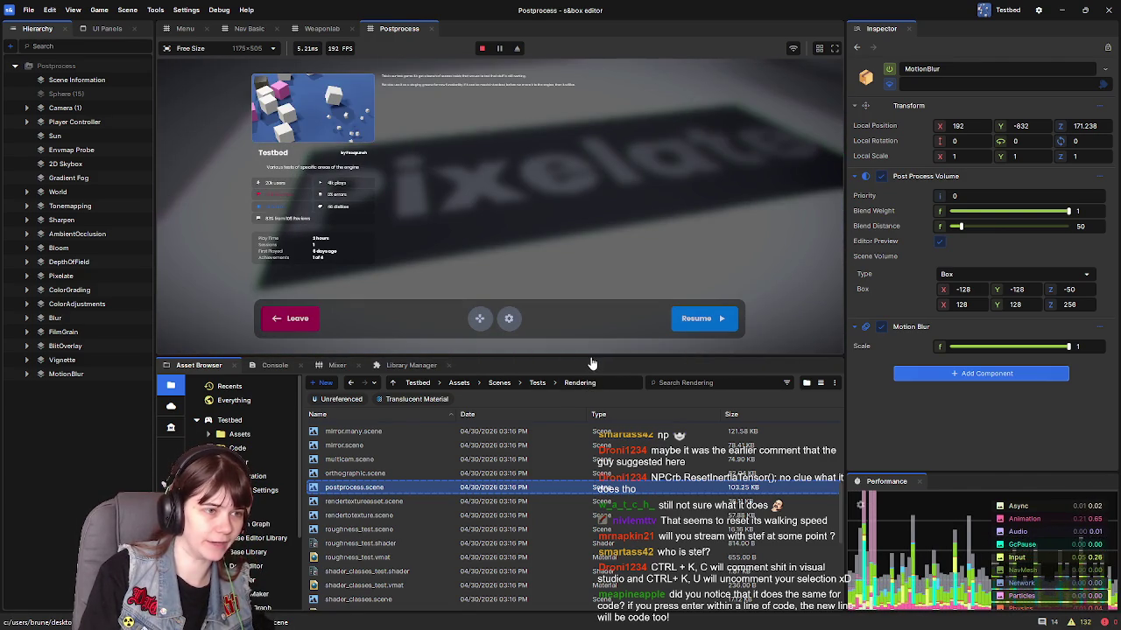
left_click_drag(590, 356, 590, 462)
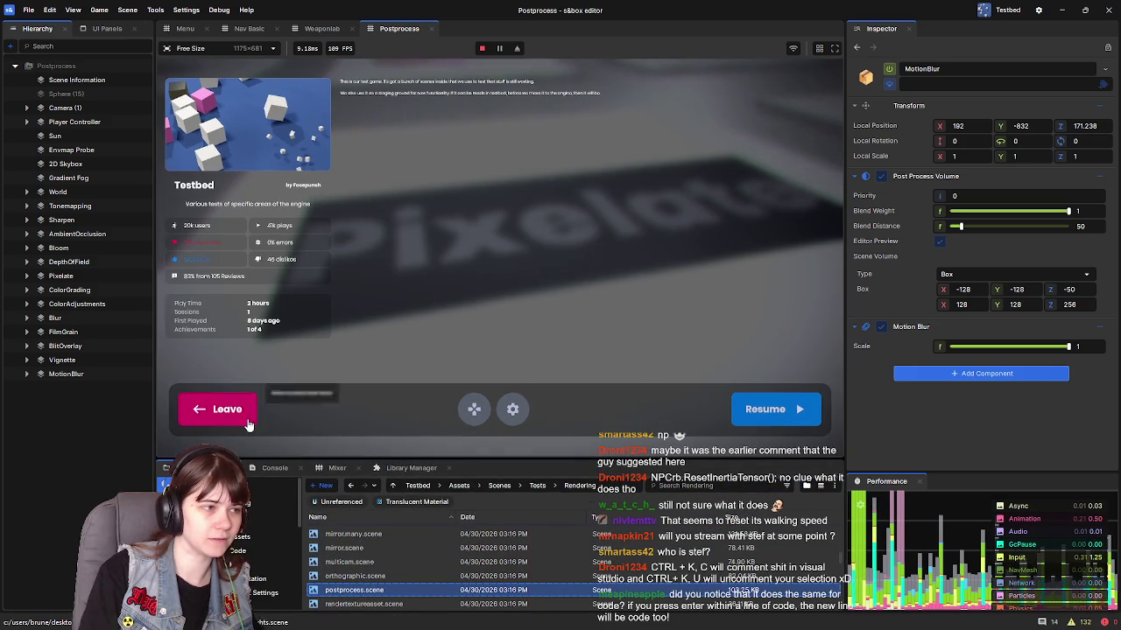
left_click(738, 422)
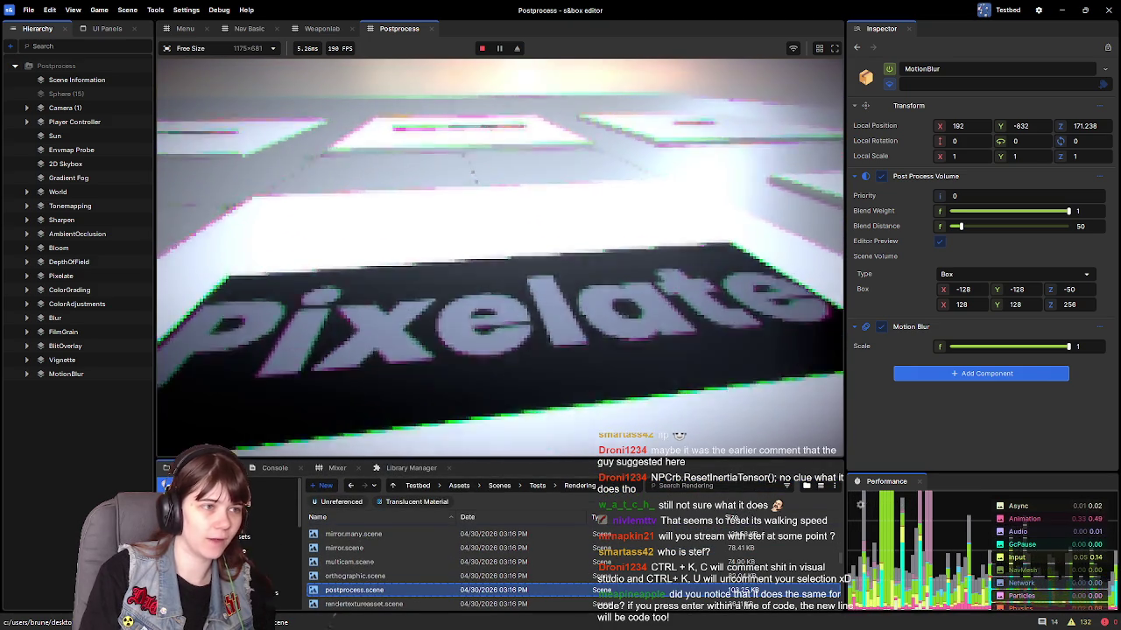
Step: Walk the player over the Pixelate and ColorGrading signs to the Bloom sign
key("w")
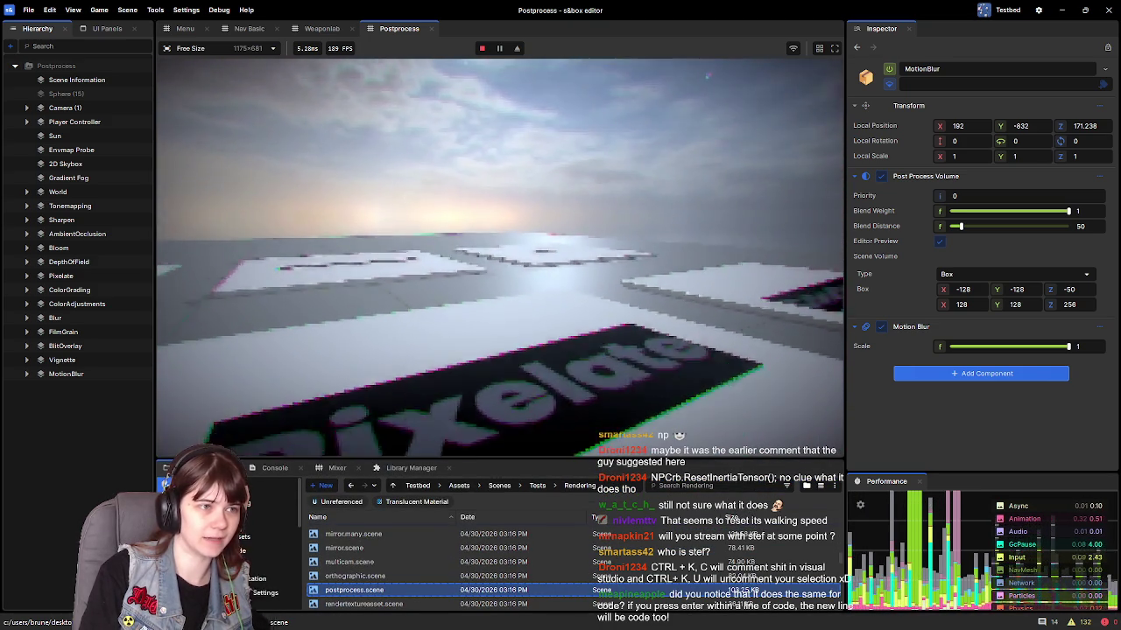
key("s")
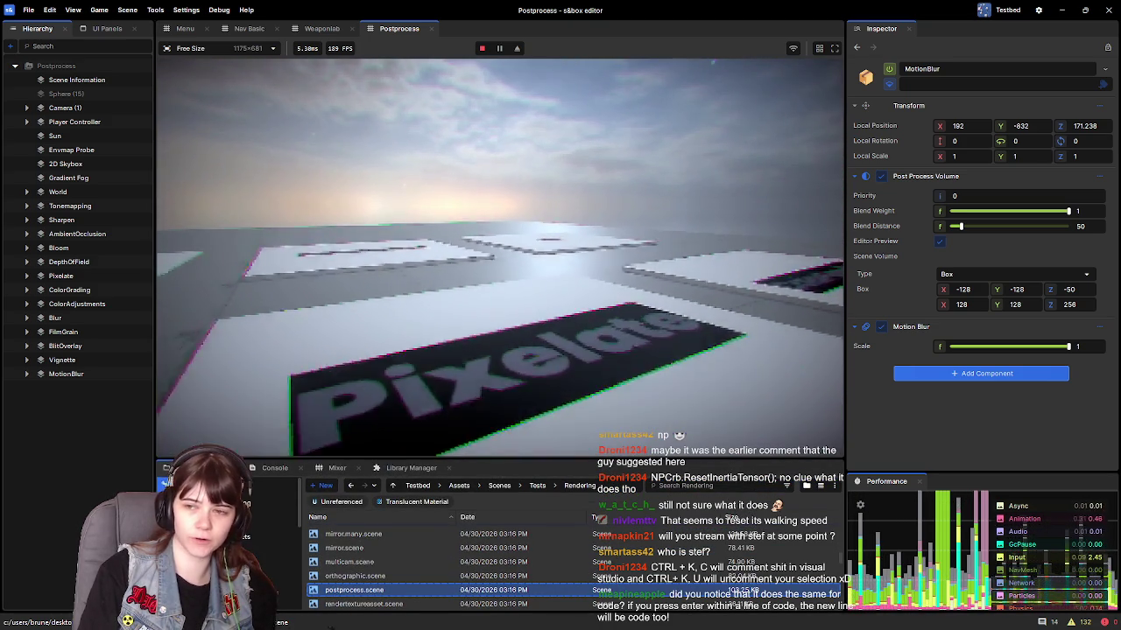
key("w")
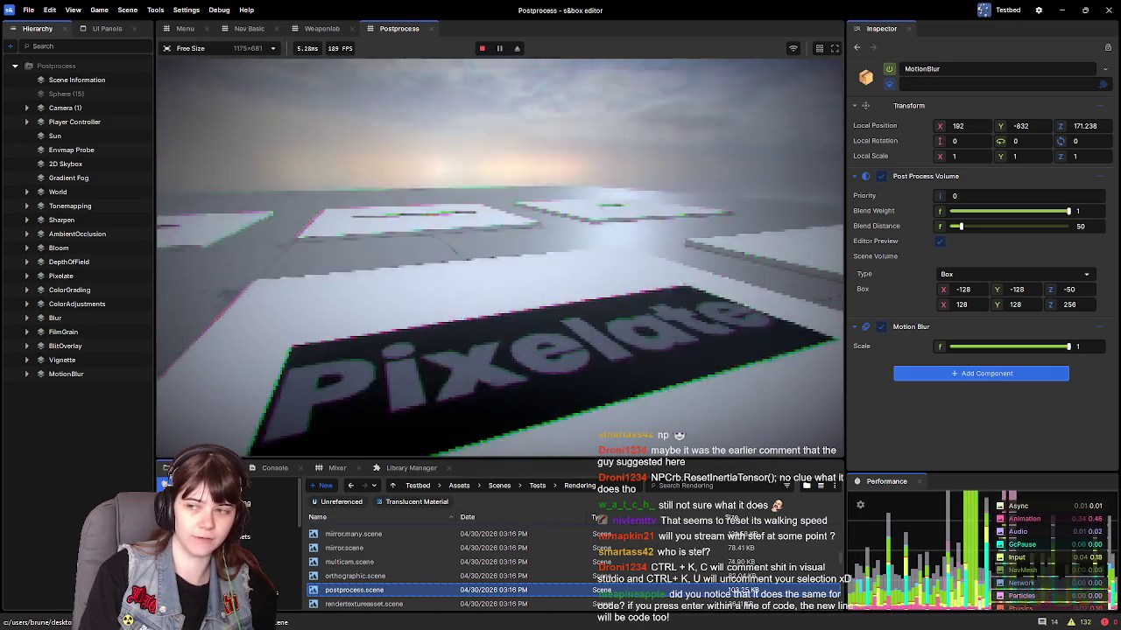
key("w")
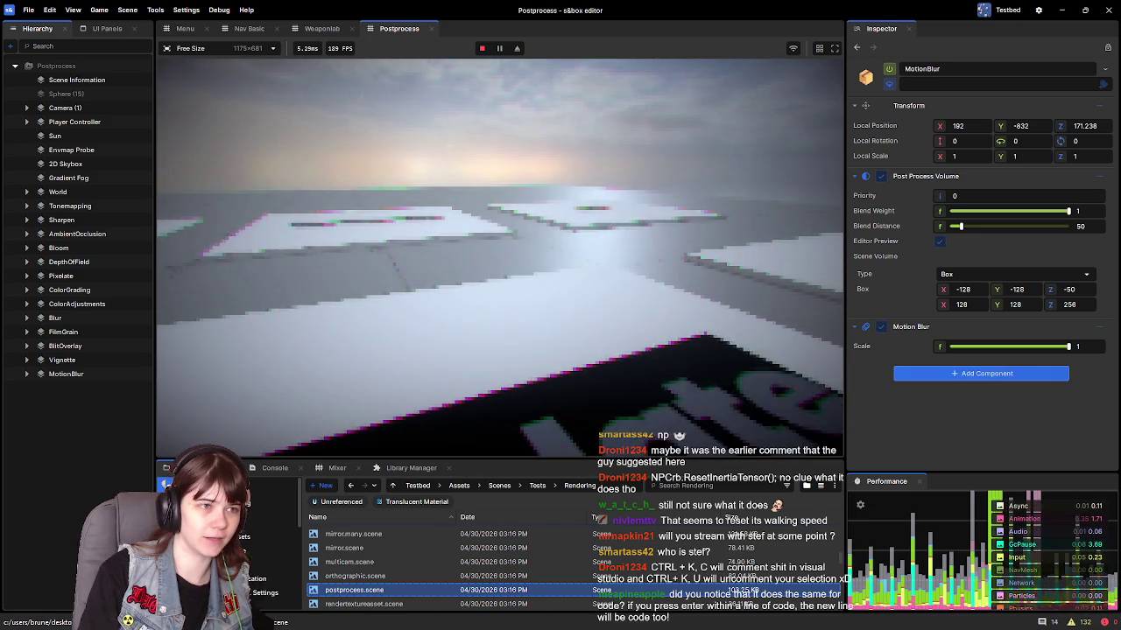
key("w")
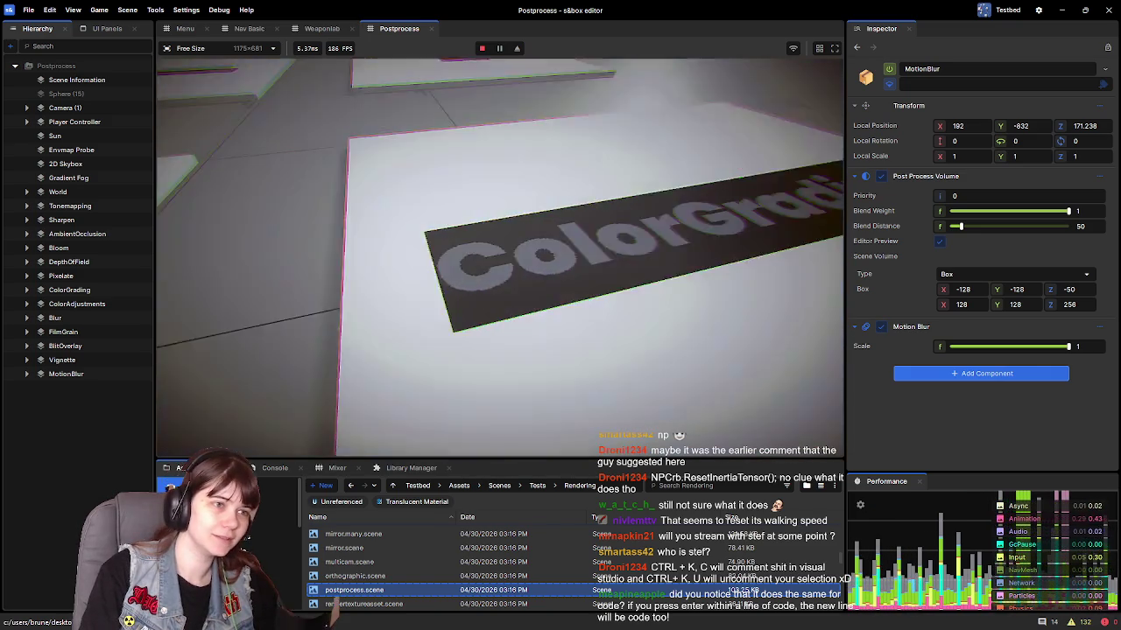
key("w")
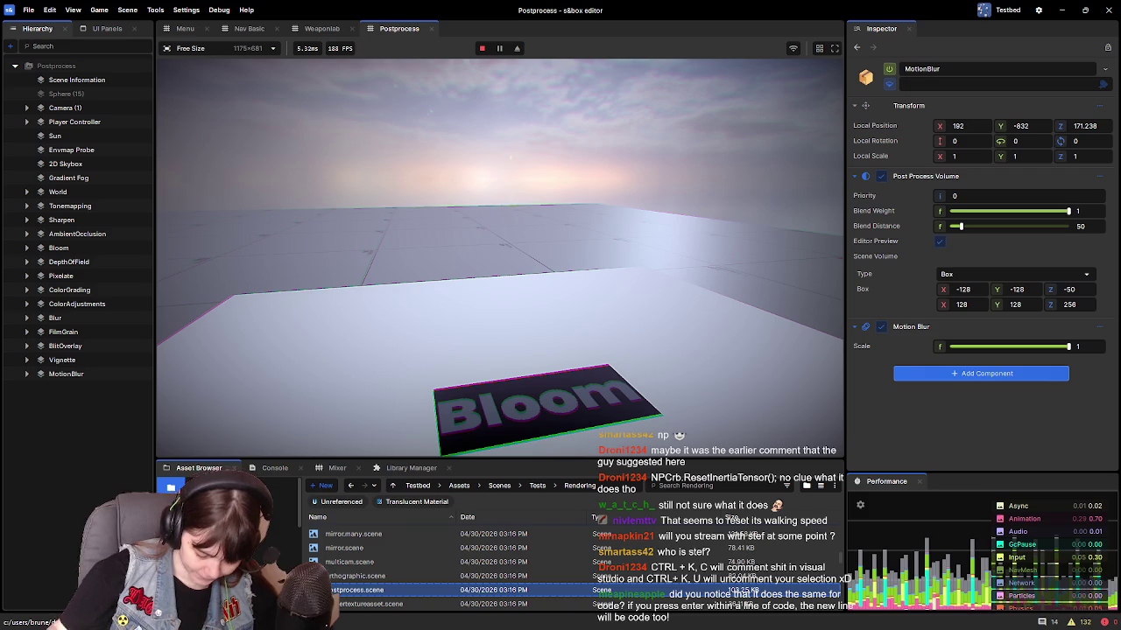
type("s")
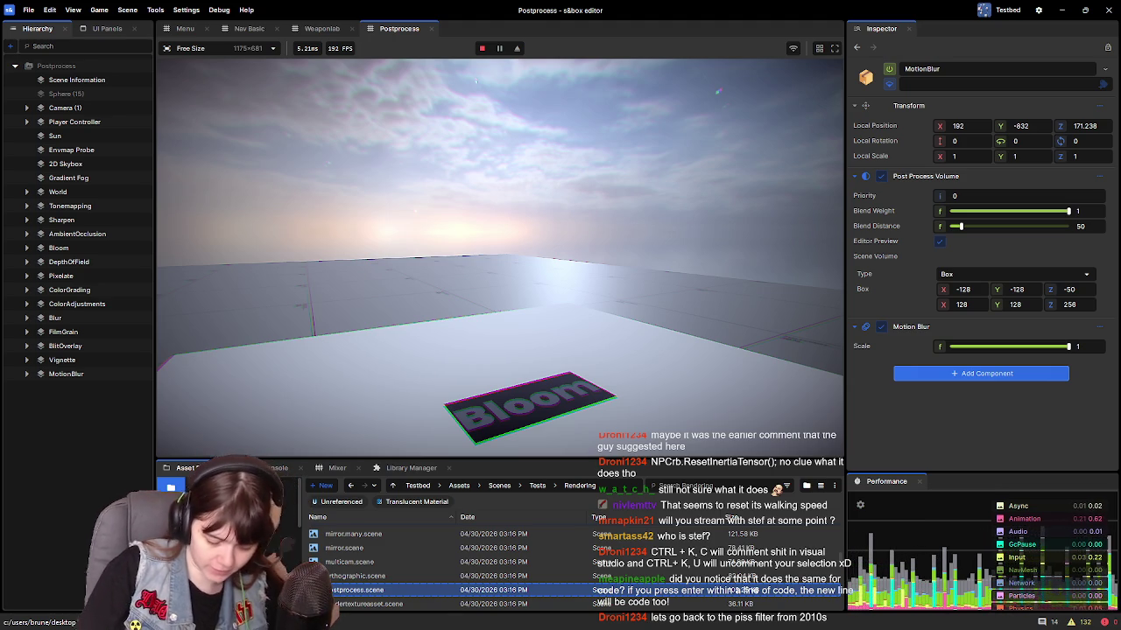
Step: Walk from the Bloom area up to and past the AmbientOcclusion sign
key("w")
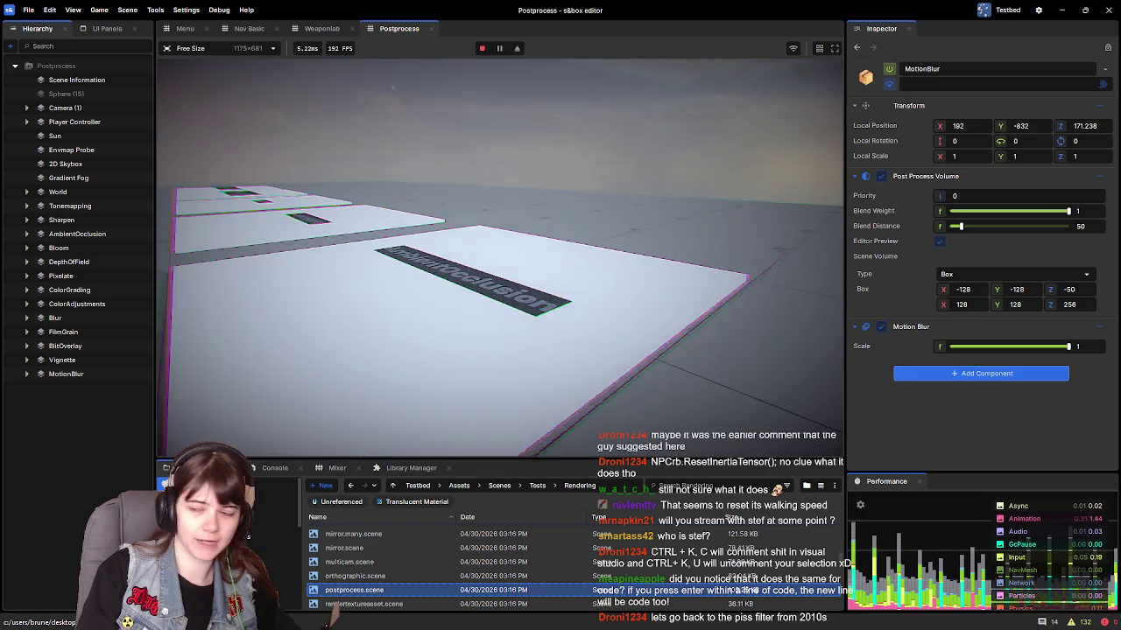
key("w")
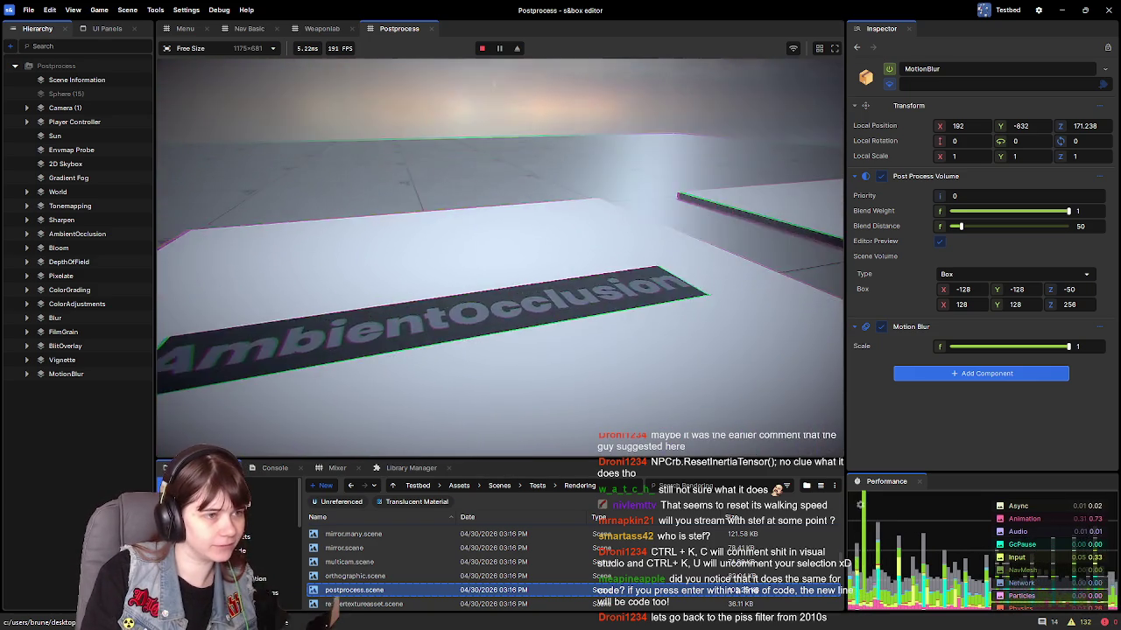
key("w")
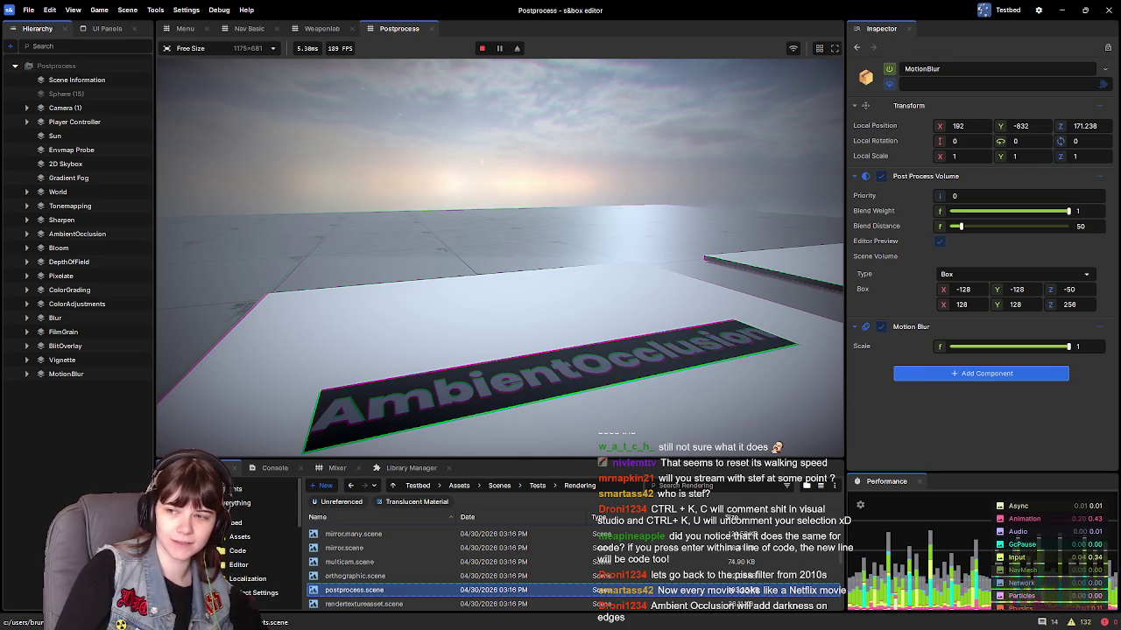
key("w")
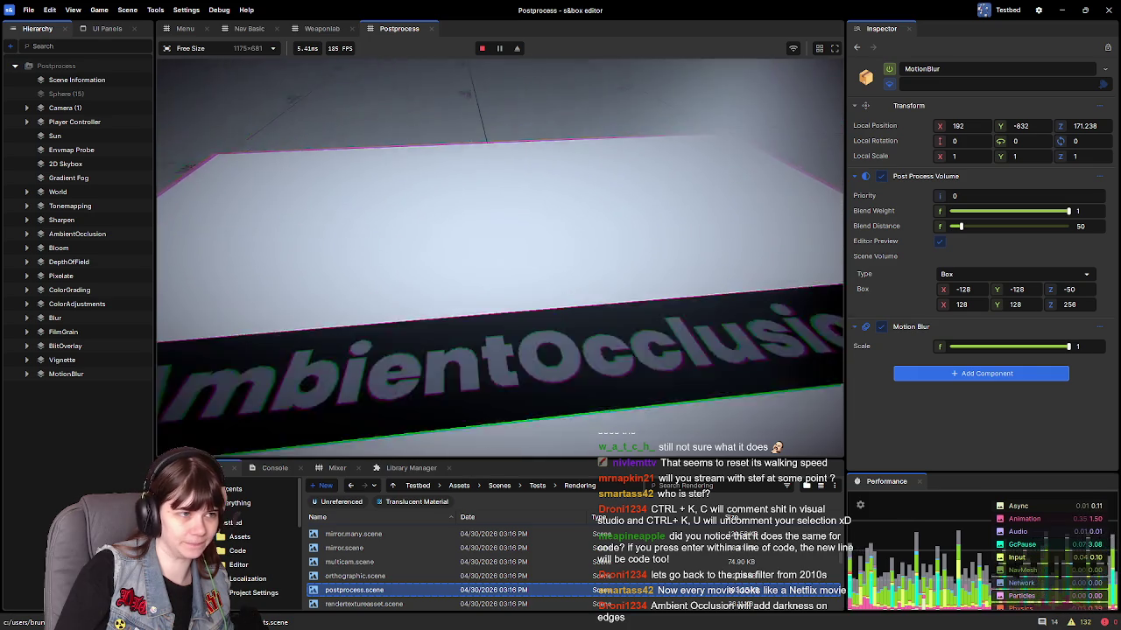
Step: Cross the row of effect platforms toward the Tonemapping sign
key("w")
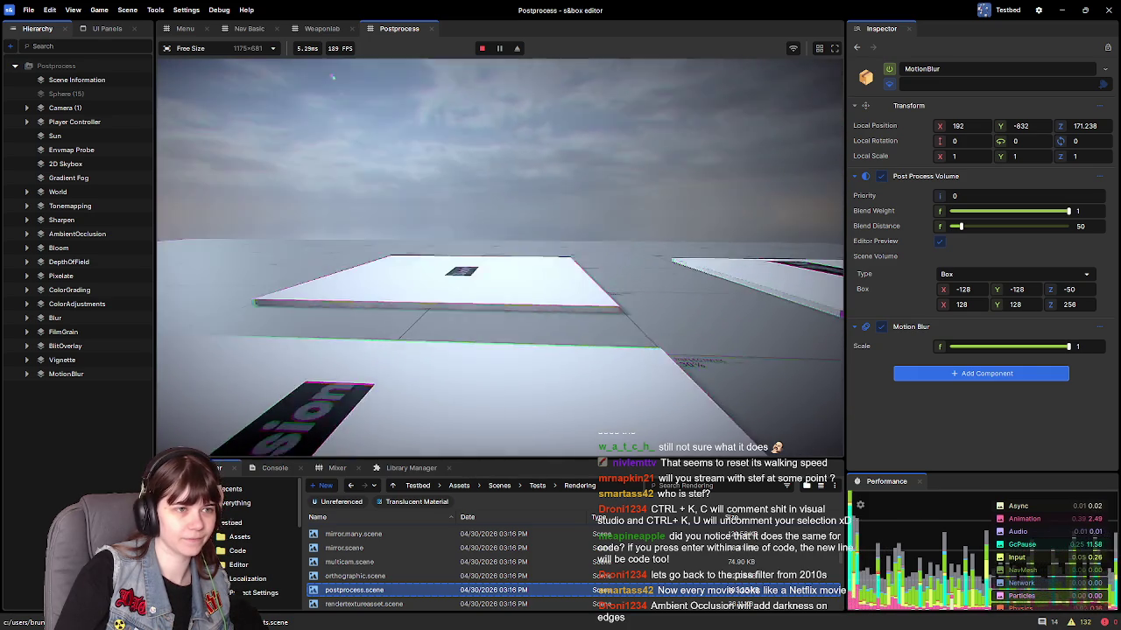
key("w")
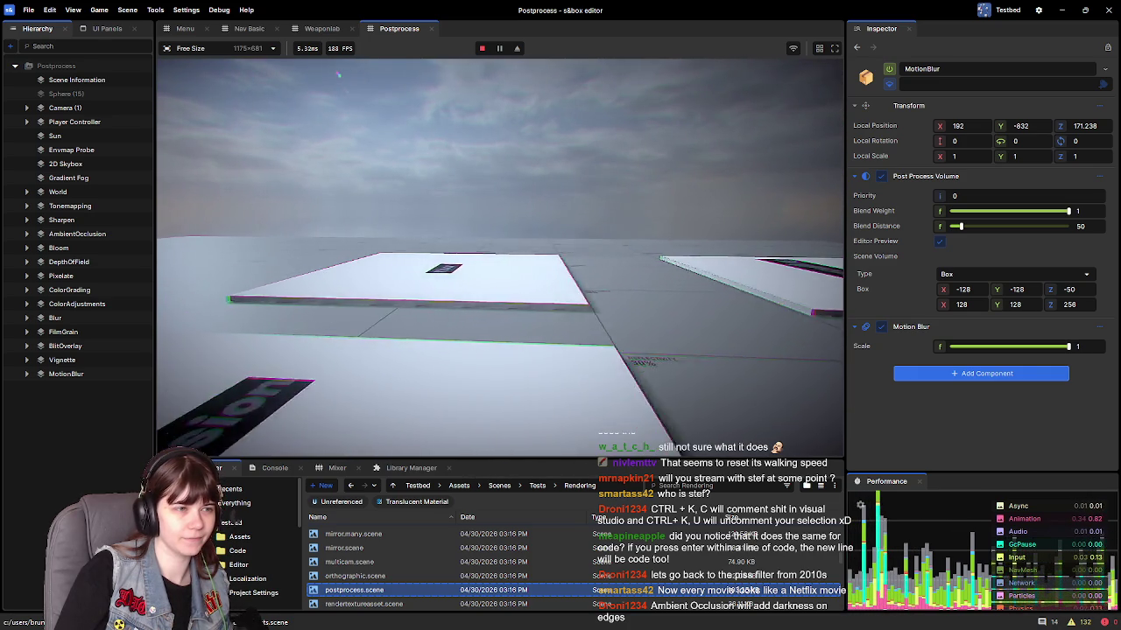
key("w")
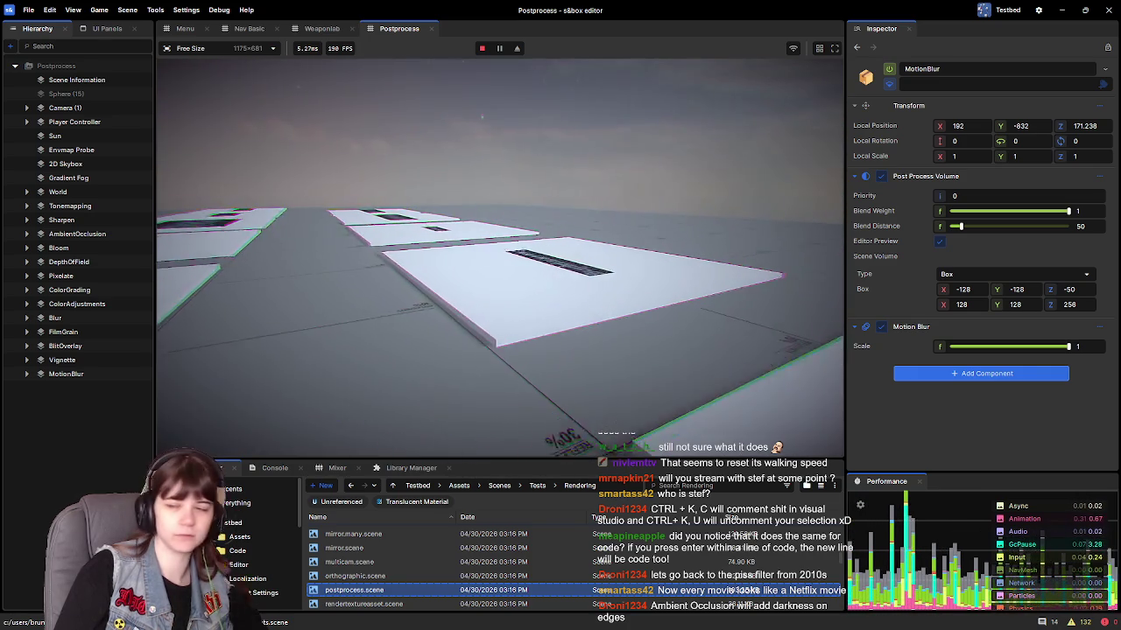
key("w")
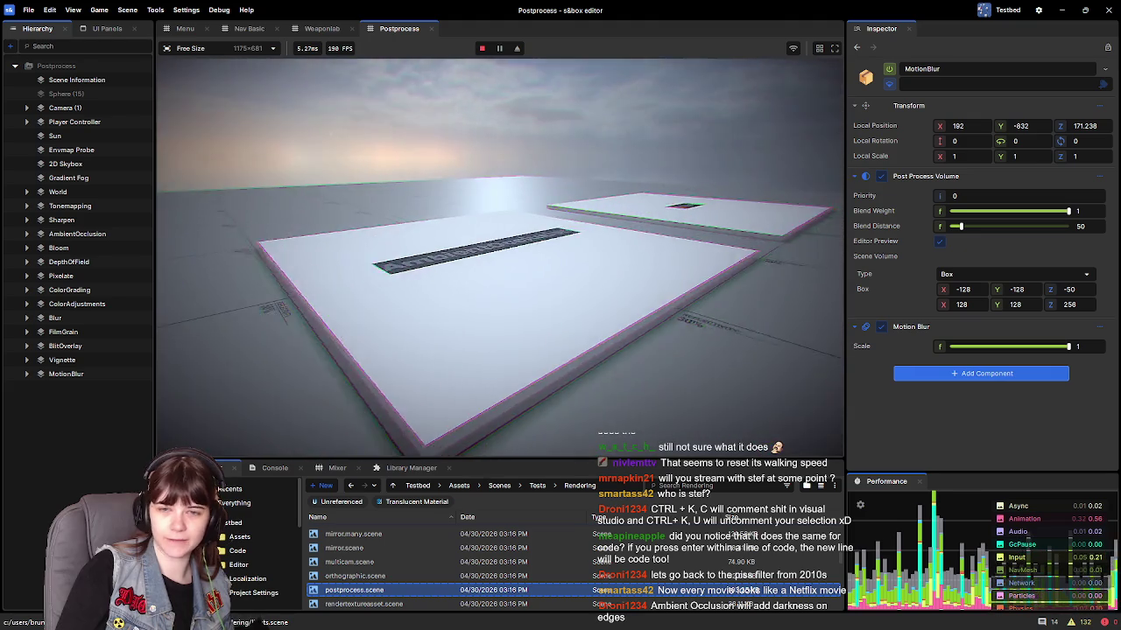
key("w")
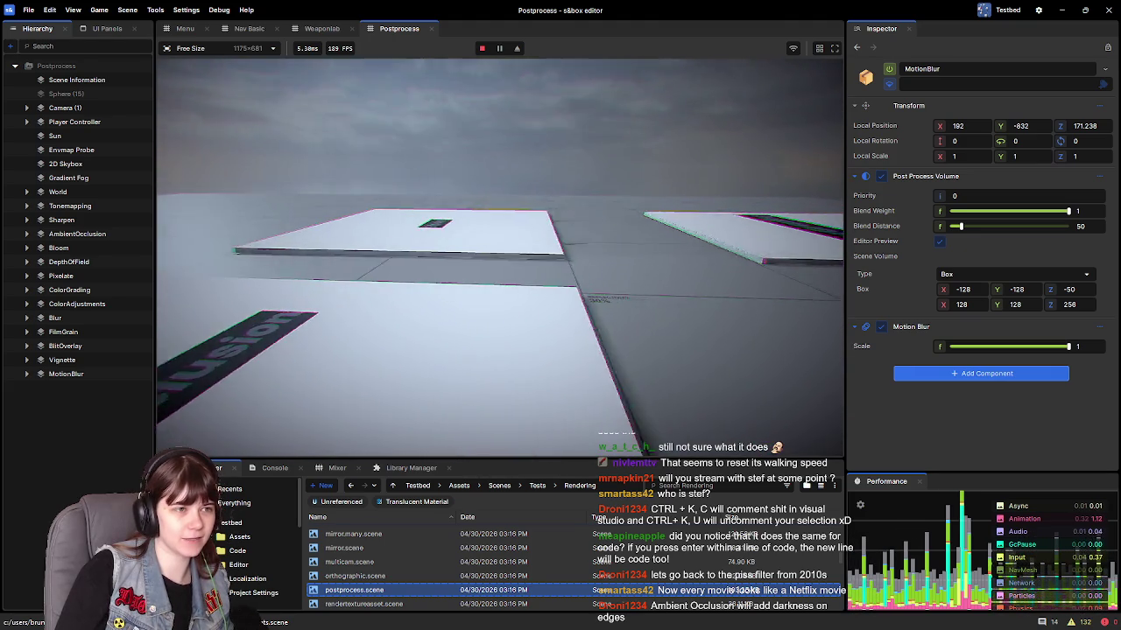
key("w")
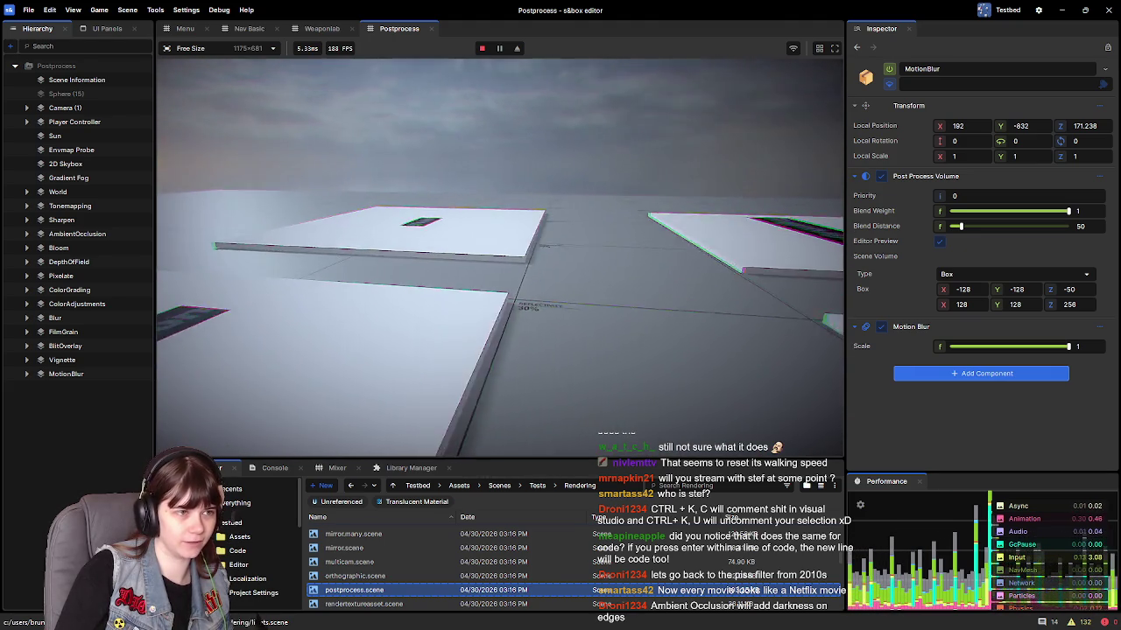
key("w")
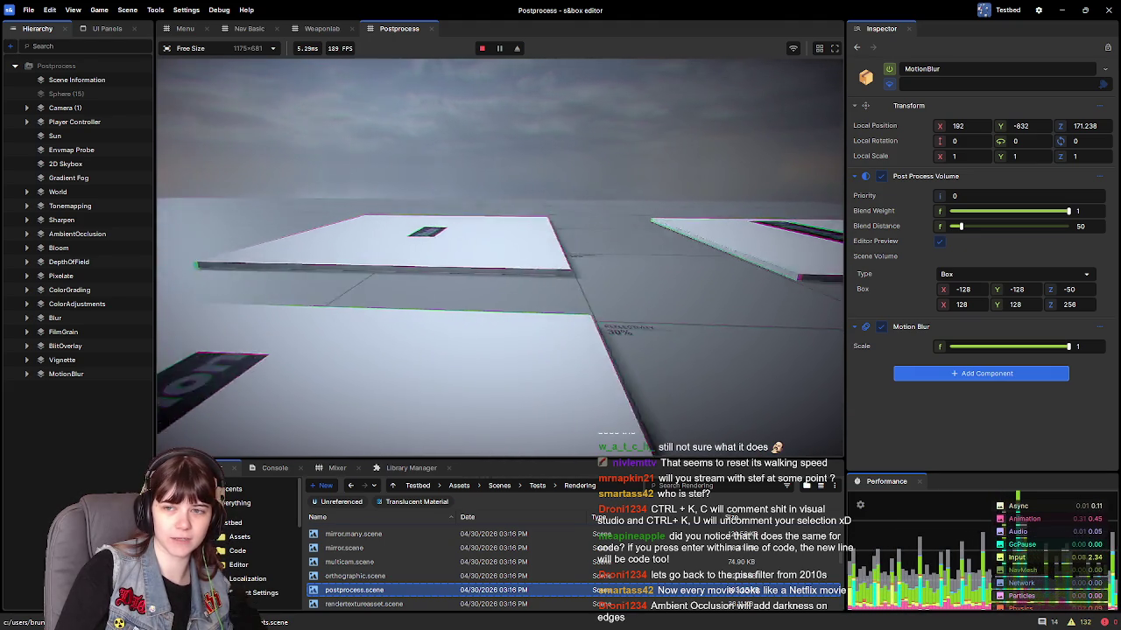
key("w")
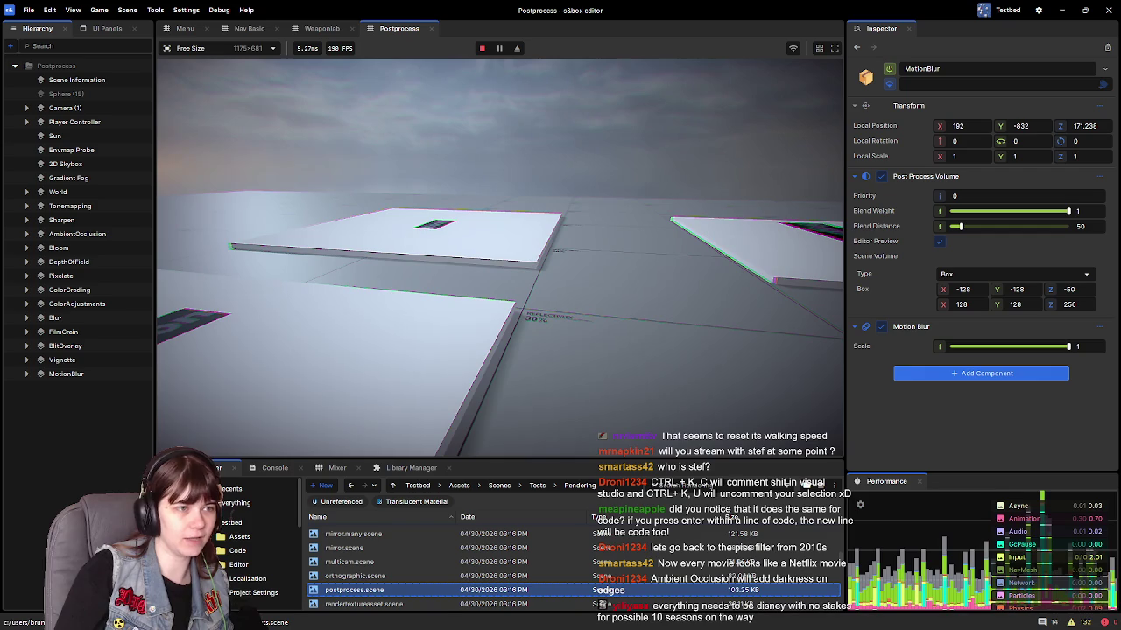
key("w")
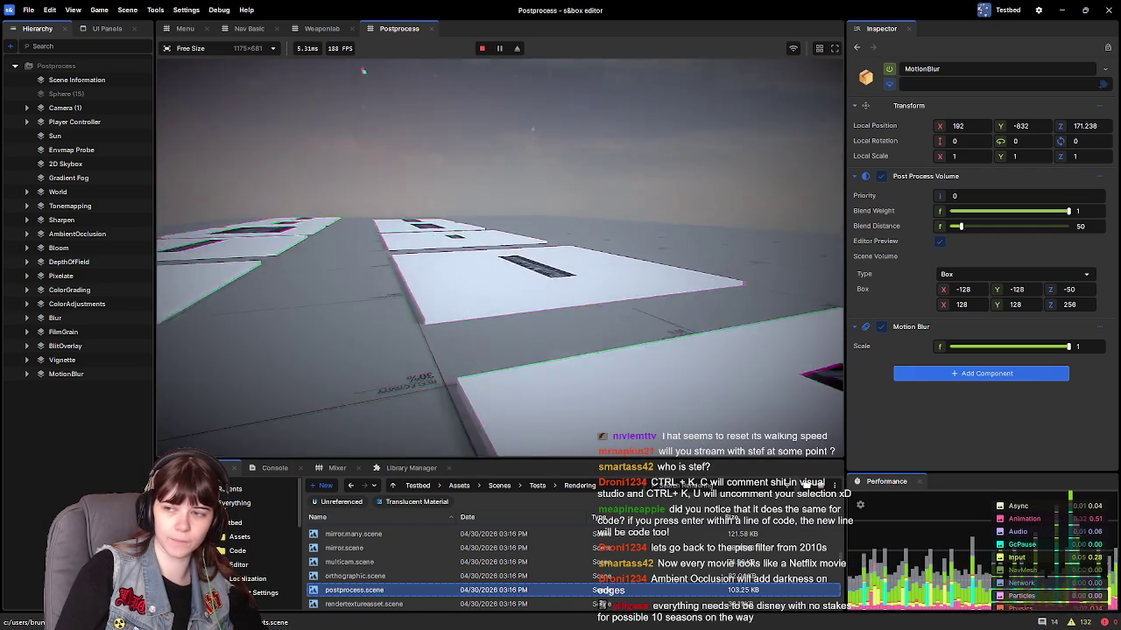
key("w")
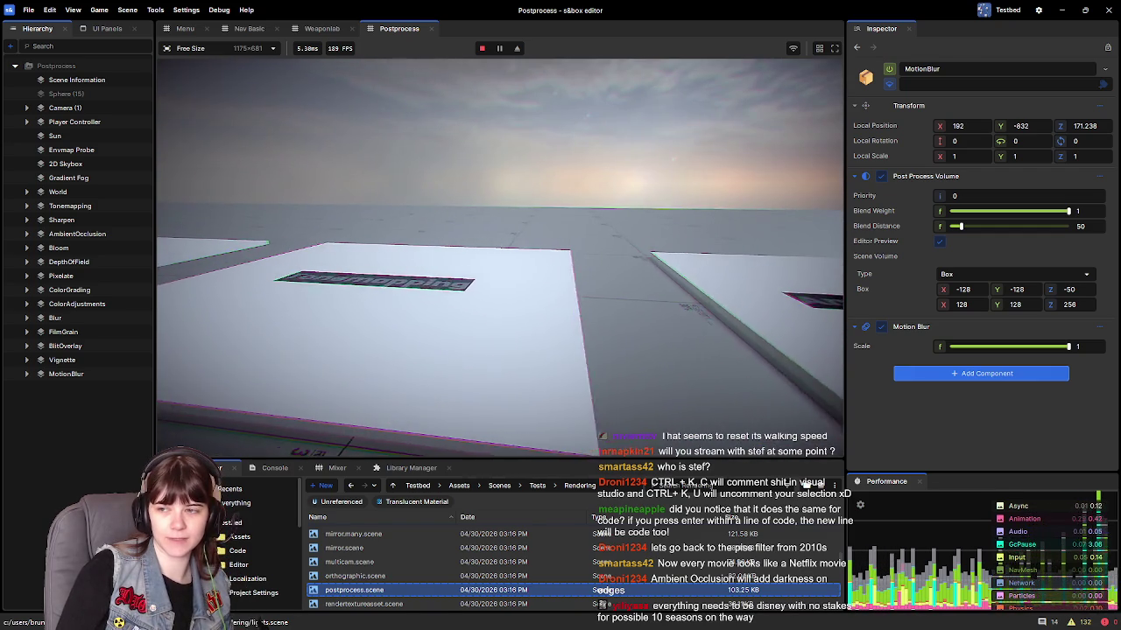
key("w")
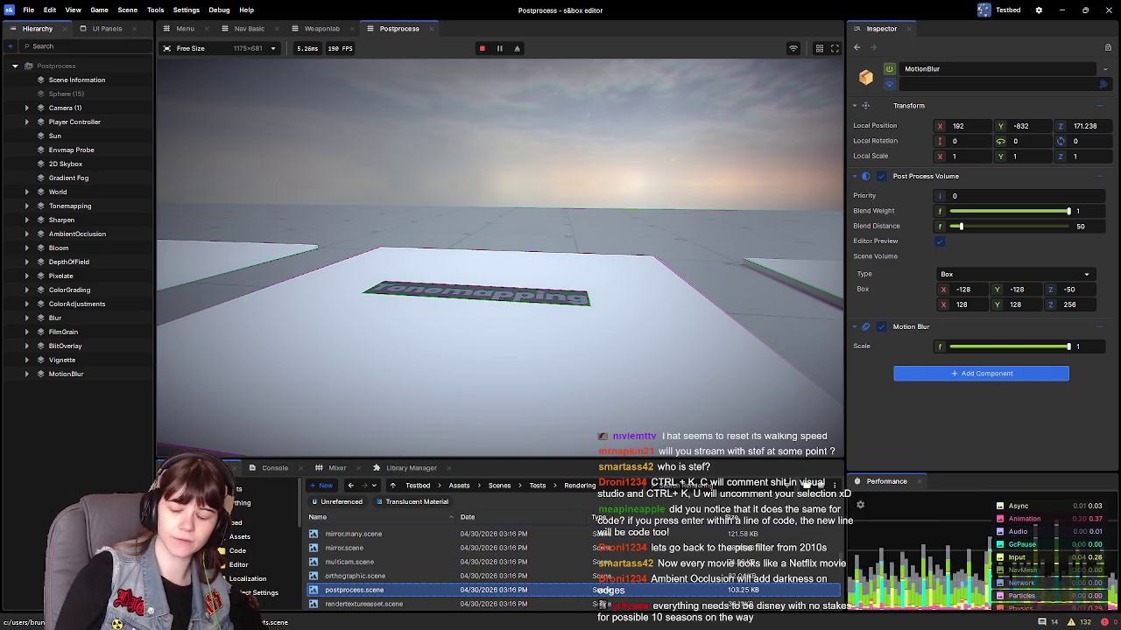
Step: Step onto the Tonemapping platform and continue on to the rippling Sharpen plate
key("w")
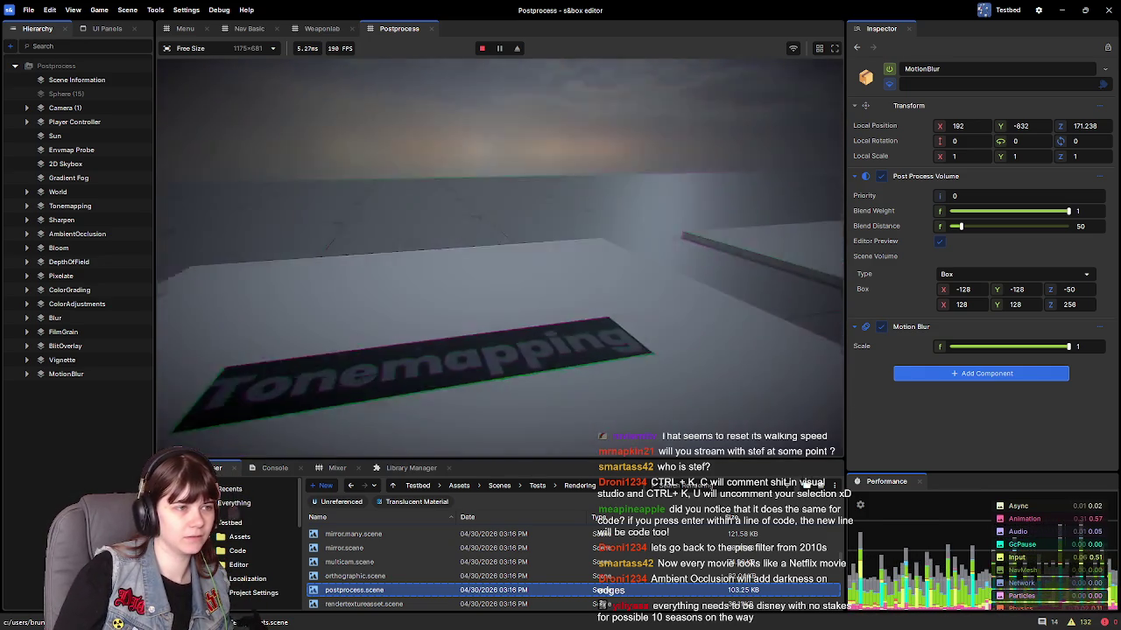
key("s")
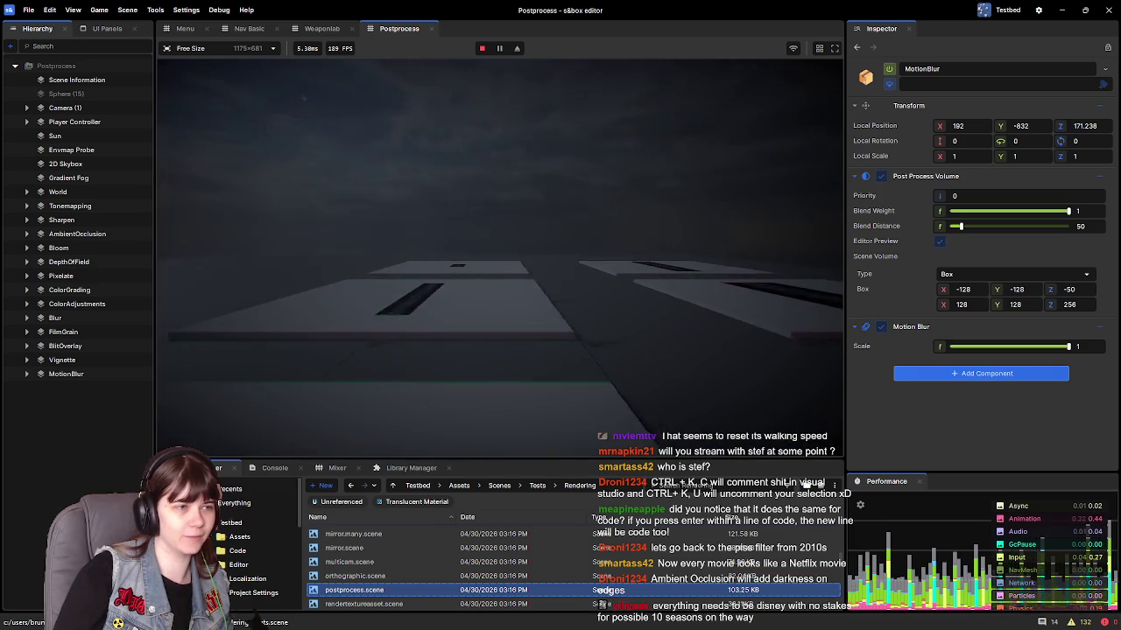
key("w")
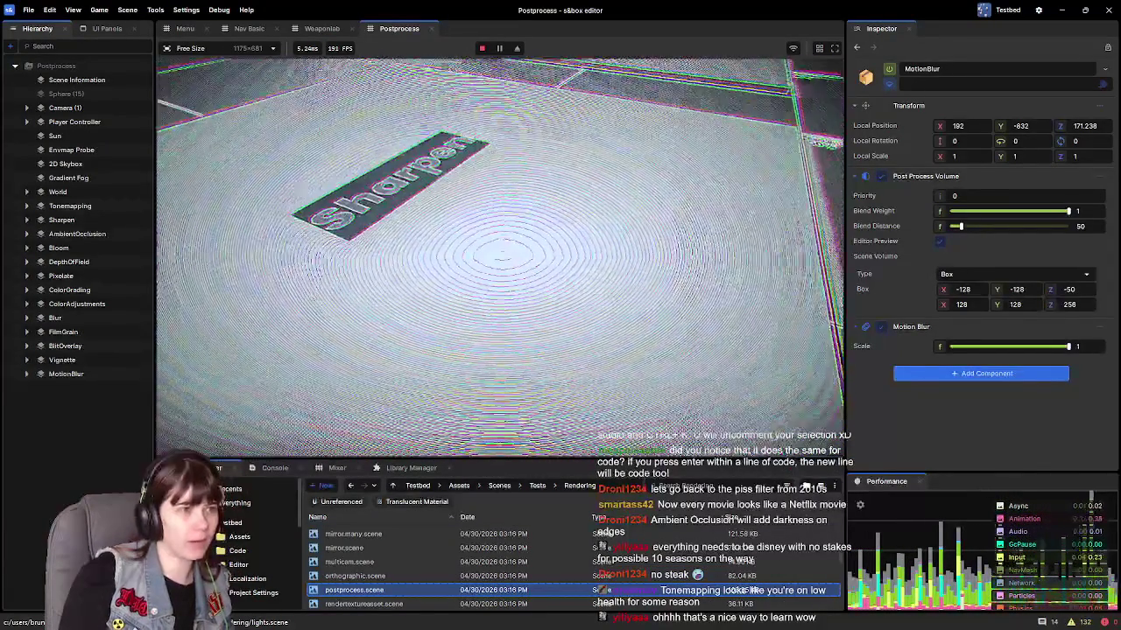
key("alt+Tab")
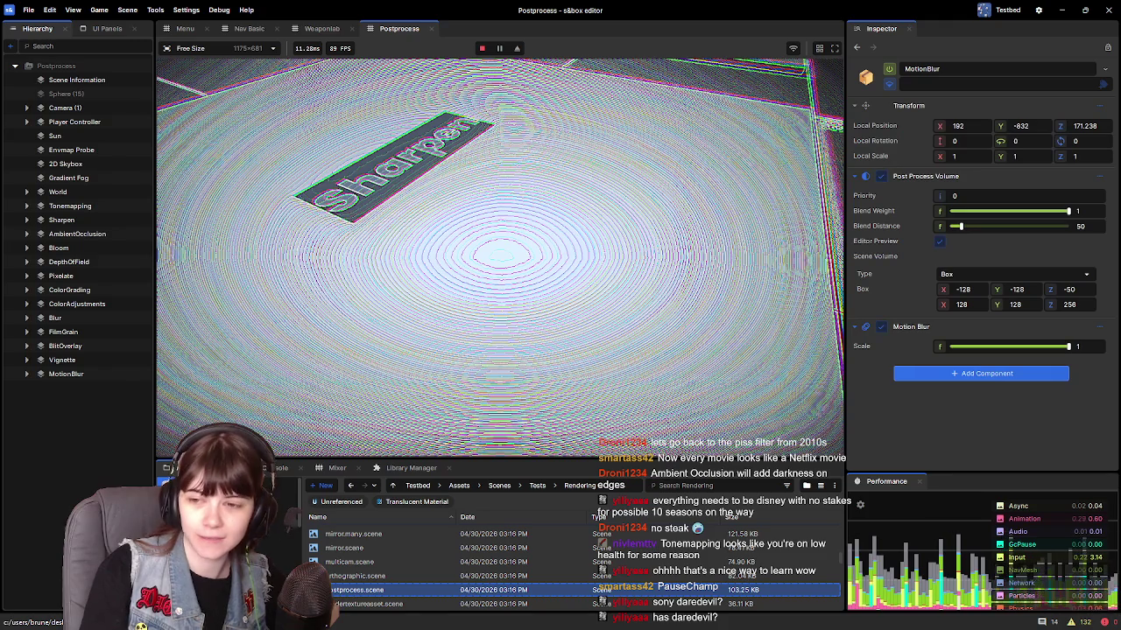
Step: Maximize the Chrome image results and preview the Reddit Born Again radar sense image
left_click_drag(1011, 289, 698, 106)
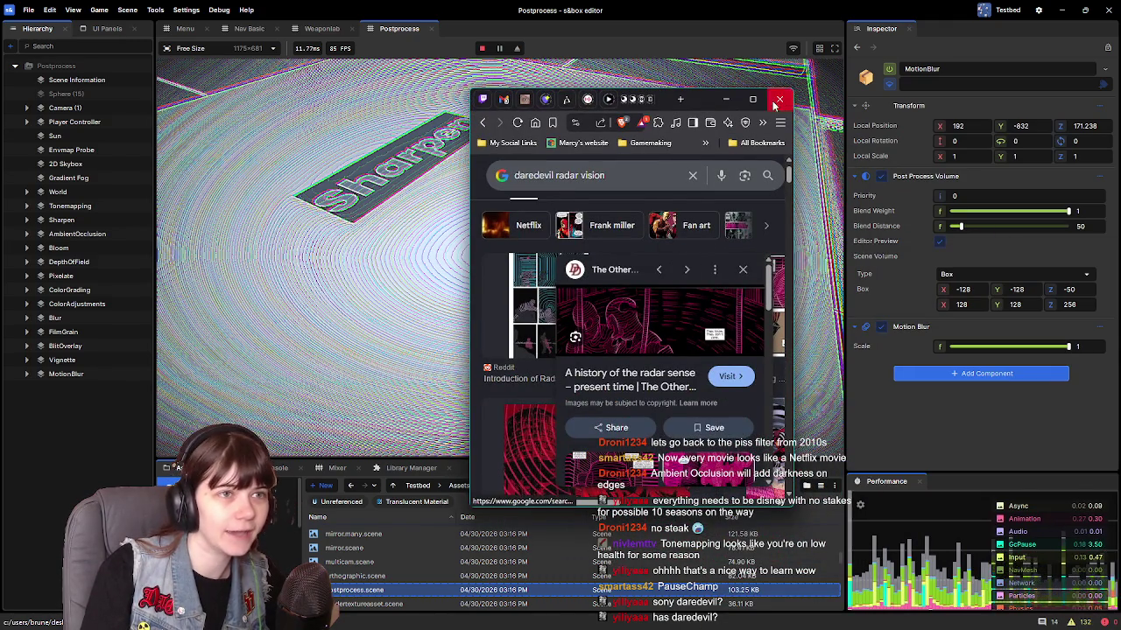
left_click(752, 99)
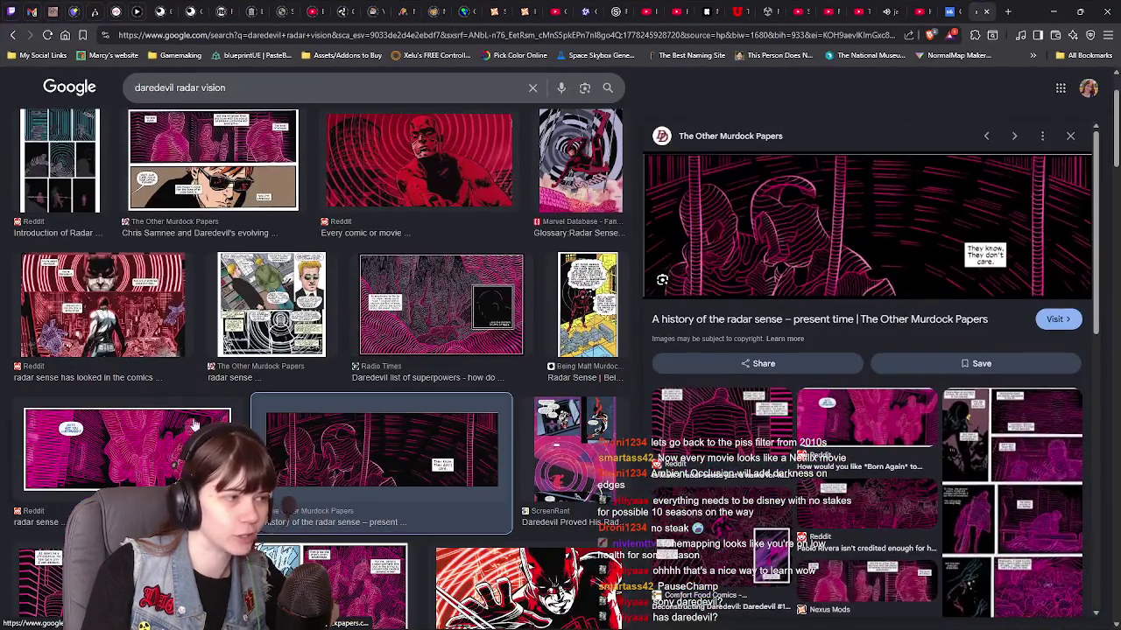
left_click(194, 424)
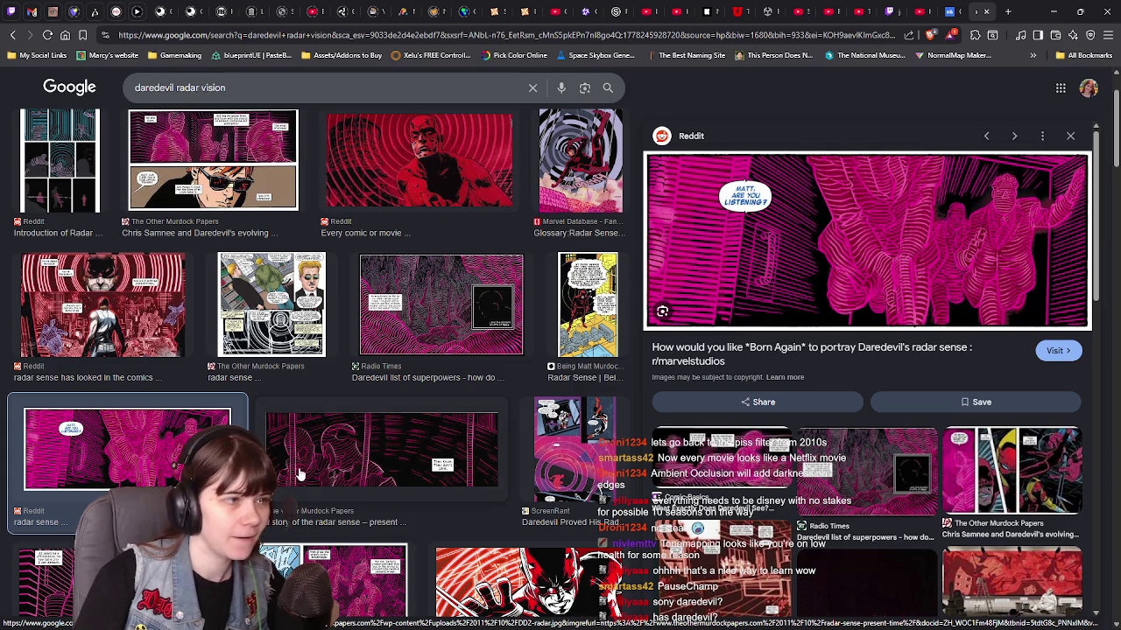
Step: Return from the radar vision results to the running s&box game
key("alt+Tab")
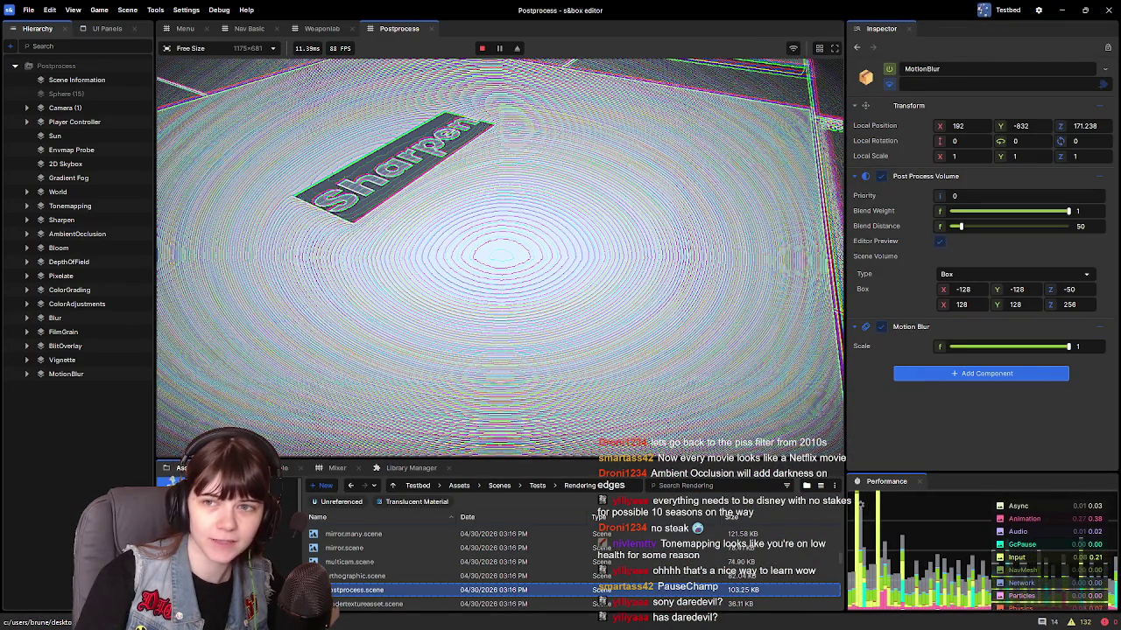
key("alt+Tab")
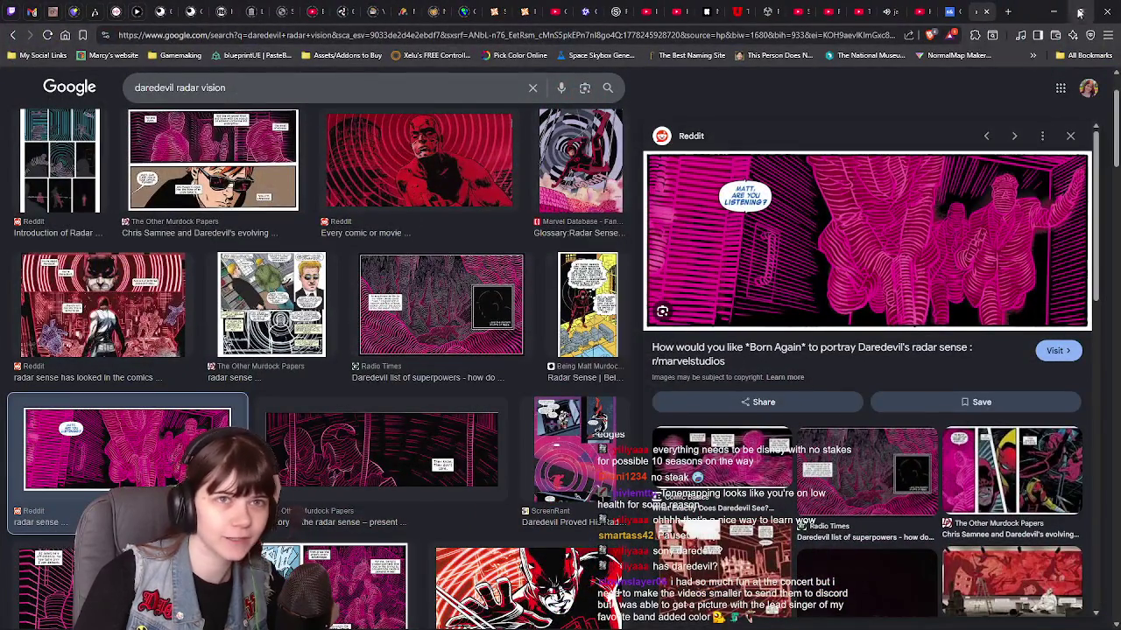
left_click(1082, 11)
key("alt+Tab")
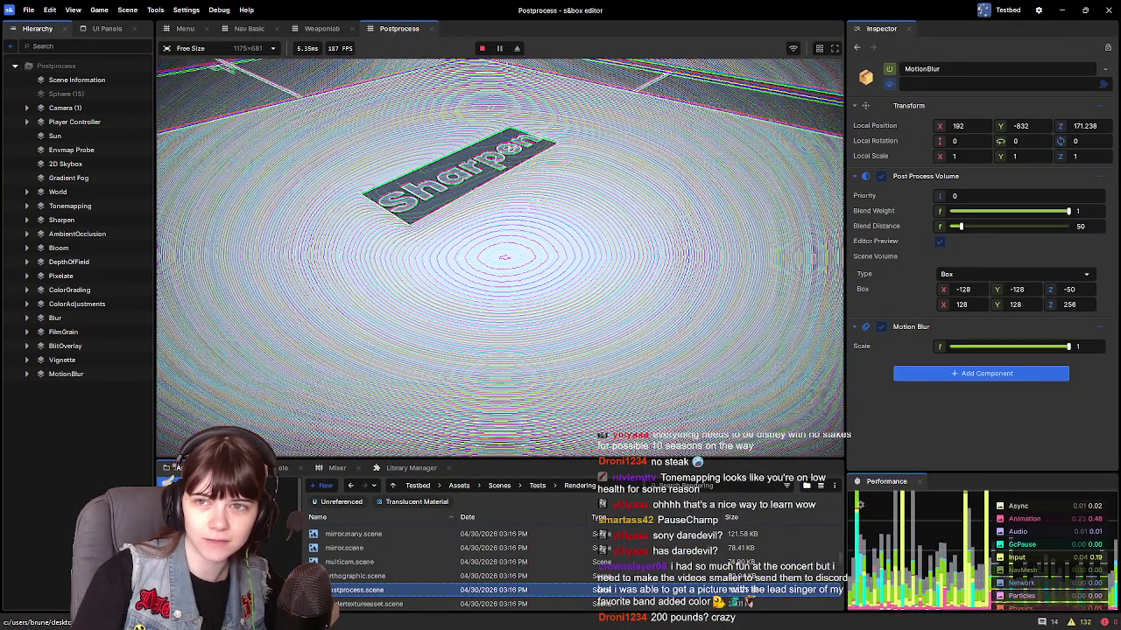
Step: Bring Chrome back full-screen and preview the pink silhouette 'Is Matt's radar sense' comic panel
key("alt+Tab")
double_click(763, 112)
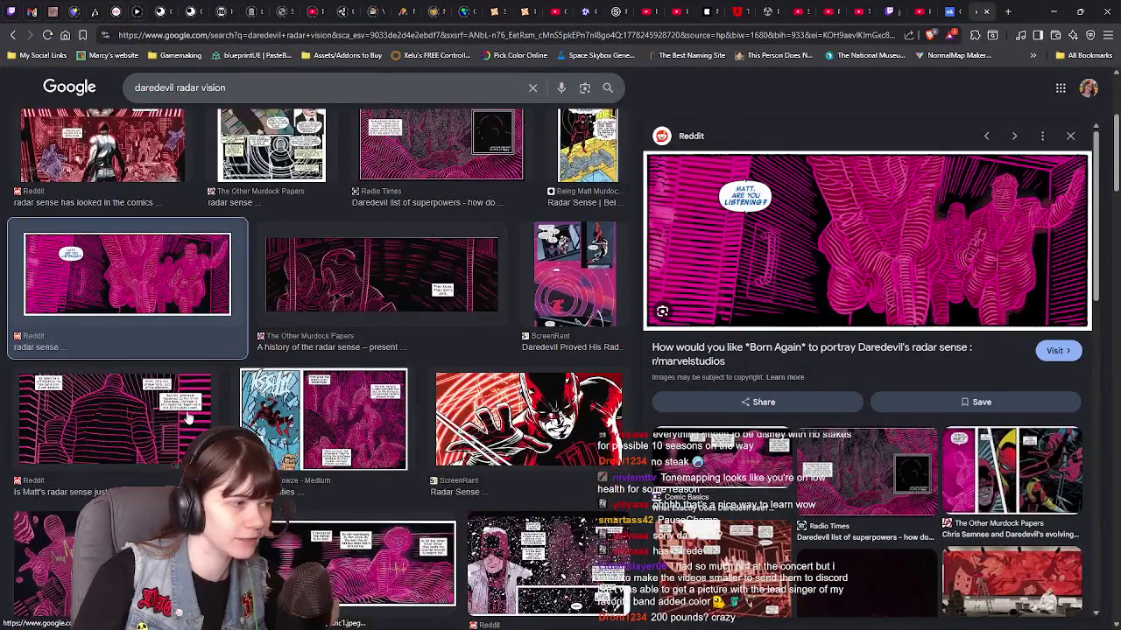
left_click(209, 417)
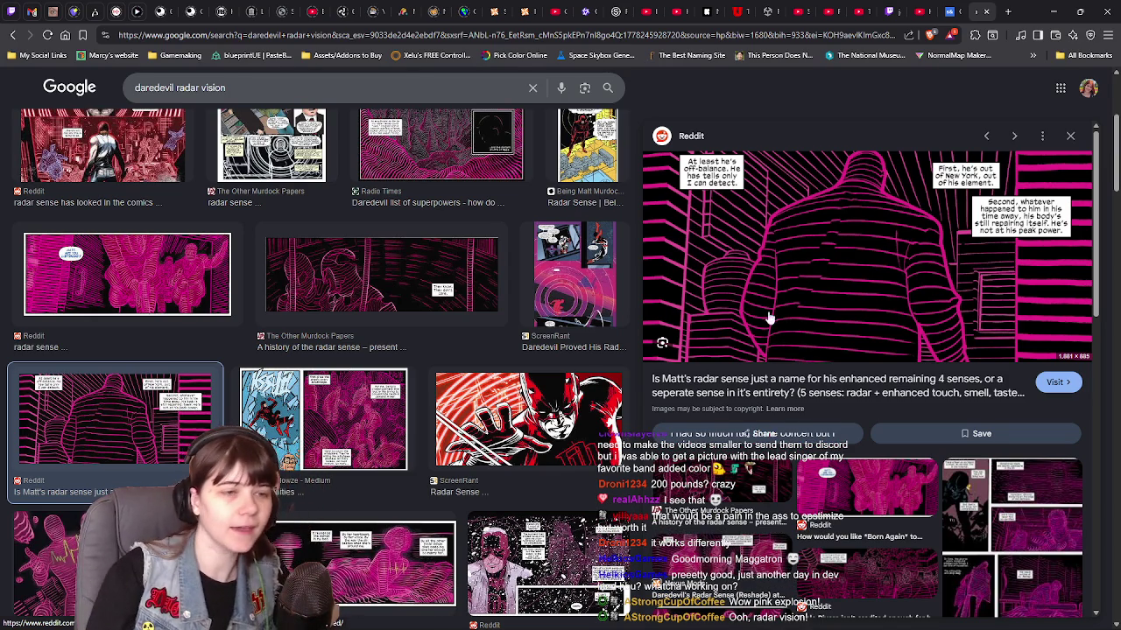
Step: Switch between the image results and the game, finally minimizing Chrome to show the Sharpen pad
left_click(1053, 12)
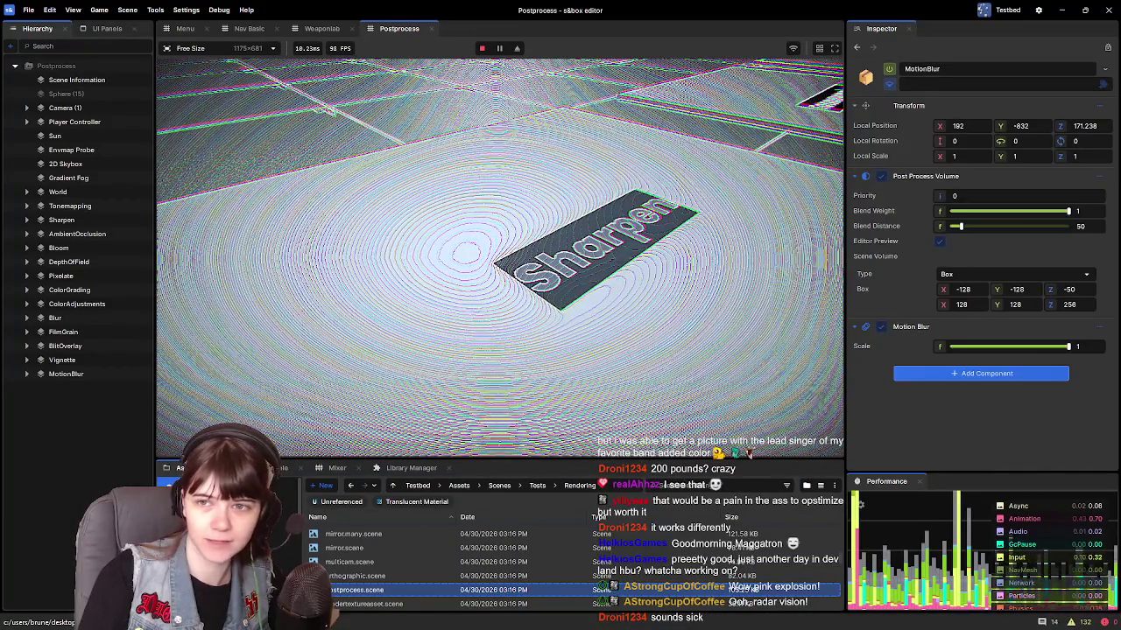
key("alt+Tab")
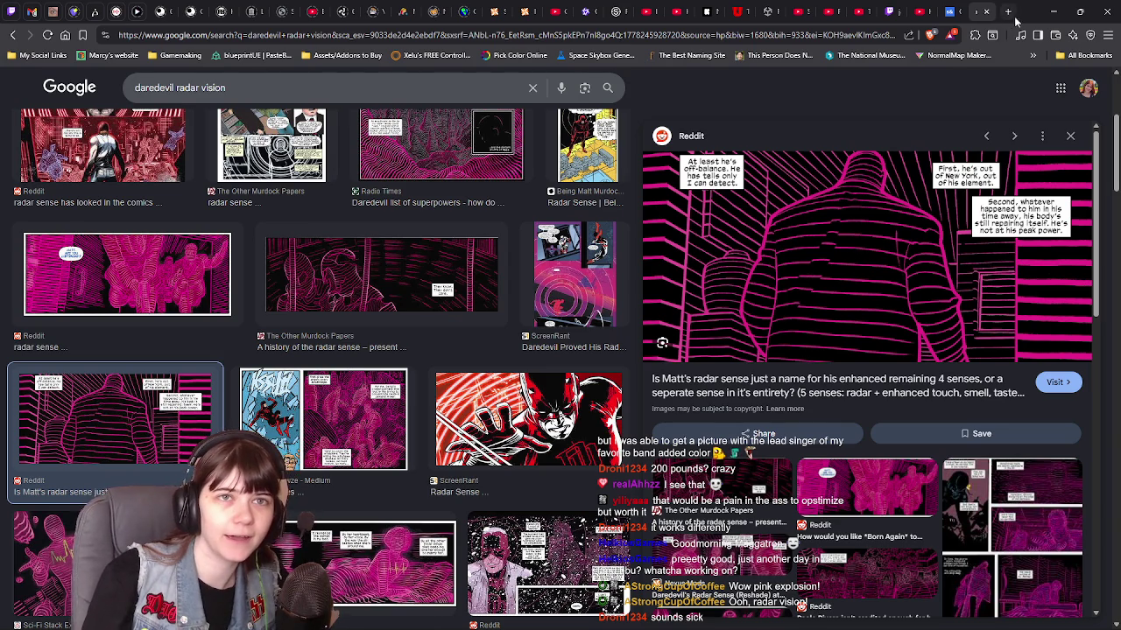
left_click(1053, 11)
mouse_move(1120, 103)
left_mouse_down()
mouse_move(849, 103)
mouse_move(1033, 193)
mouse_move(819, 127)
left_mouse_up()
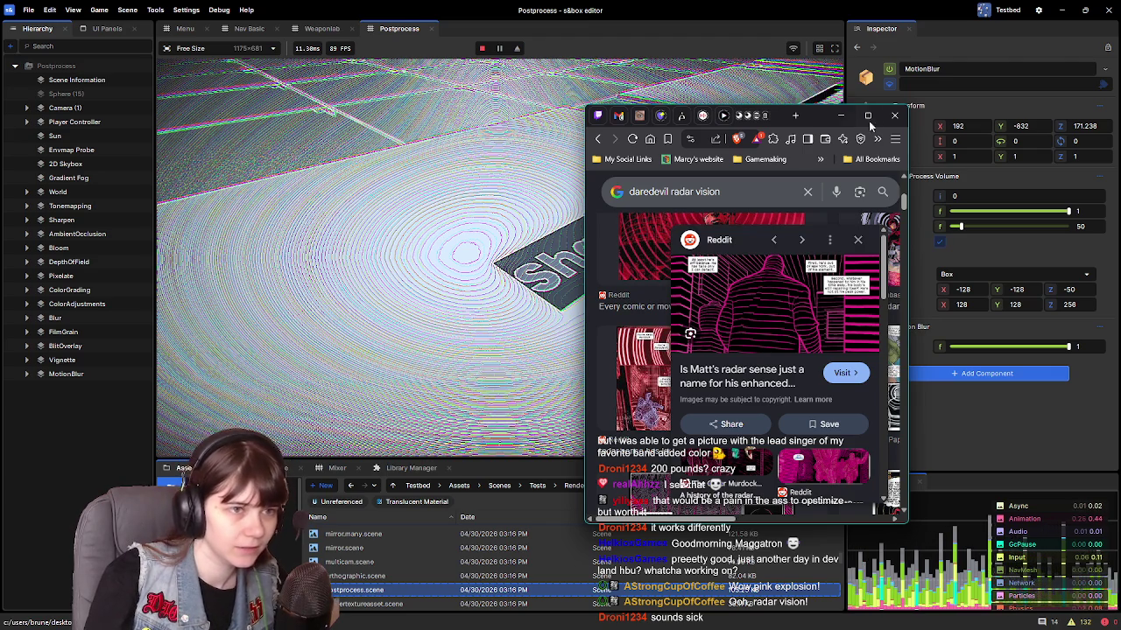
left_click(870, 117)
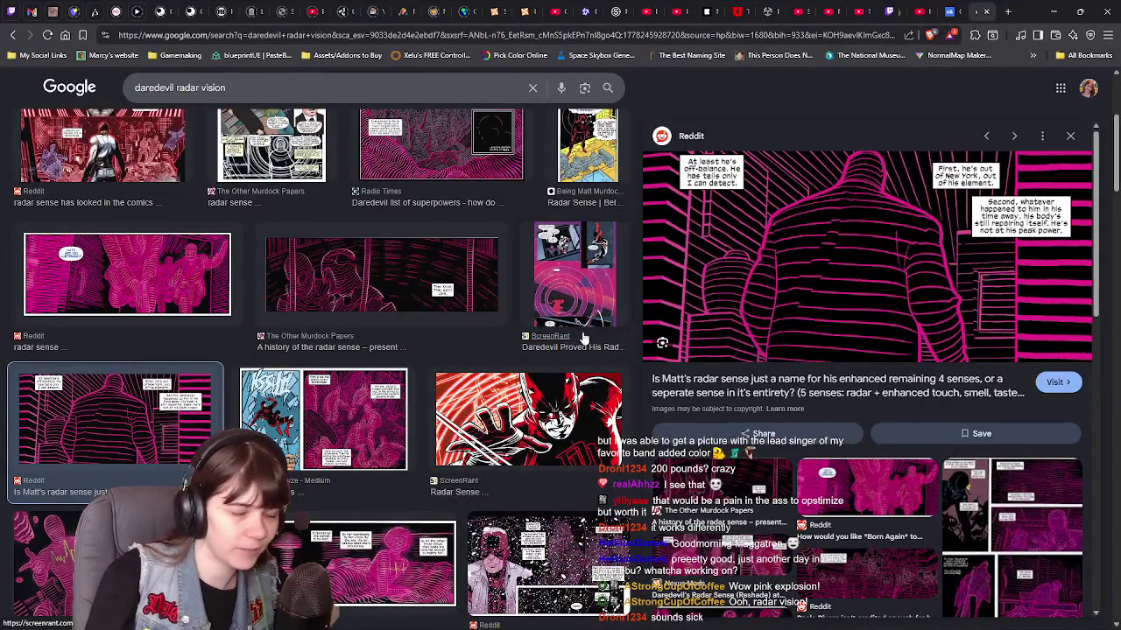
left_click(1053, 12)
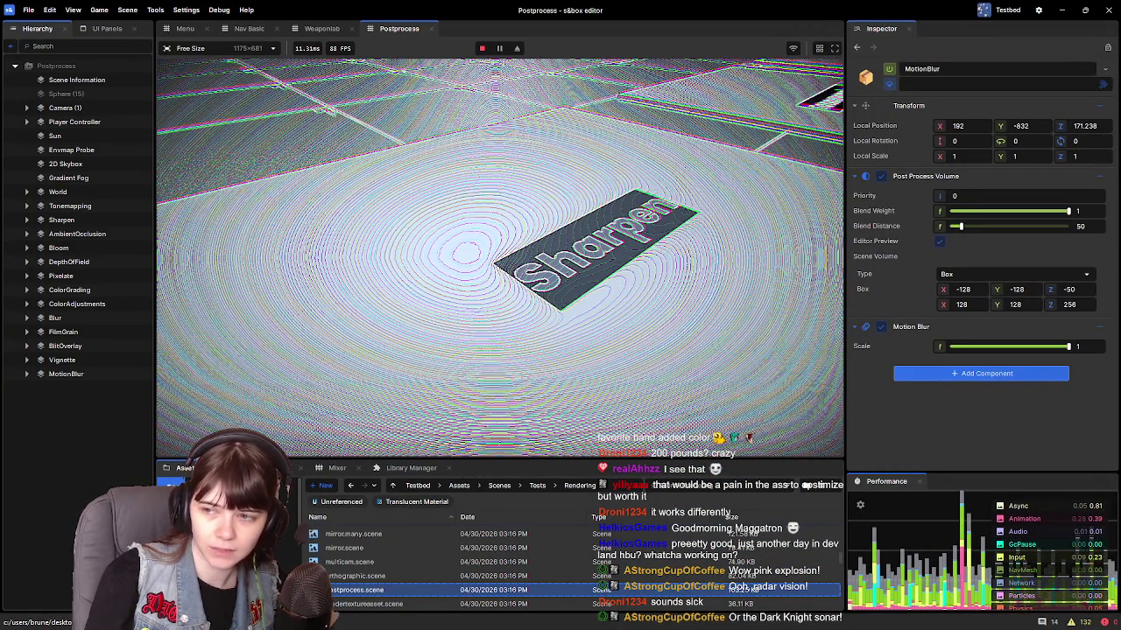
Step: Fly the camera onto the FilmGrain pad and turn back to view its grainy noise
left_click(627, 324)
key("w")
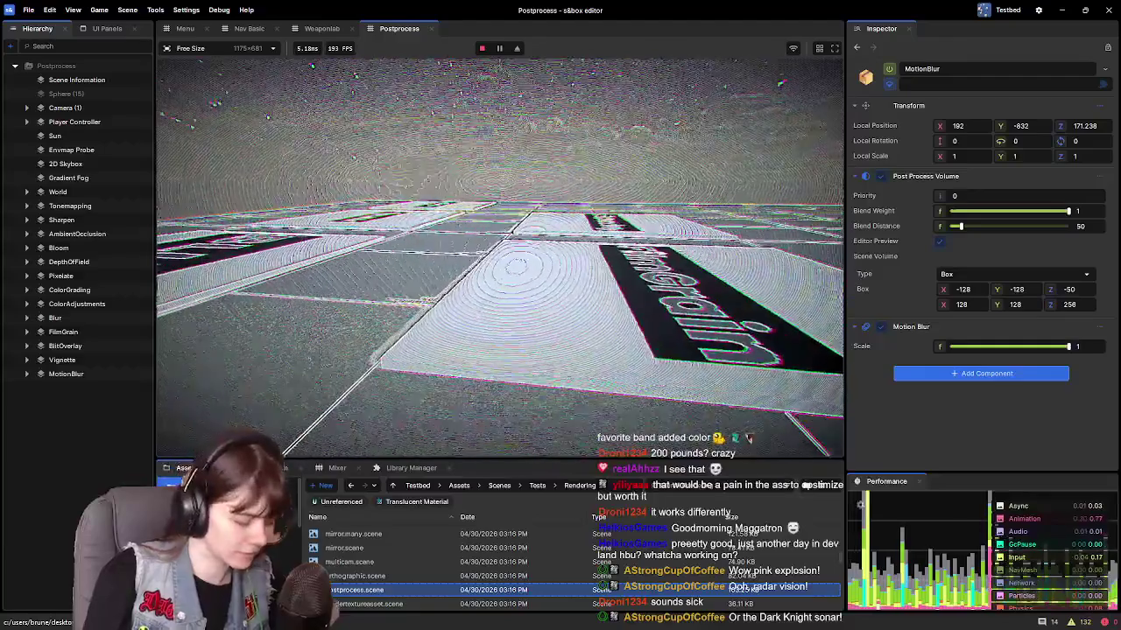
key("w")
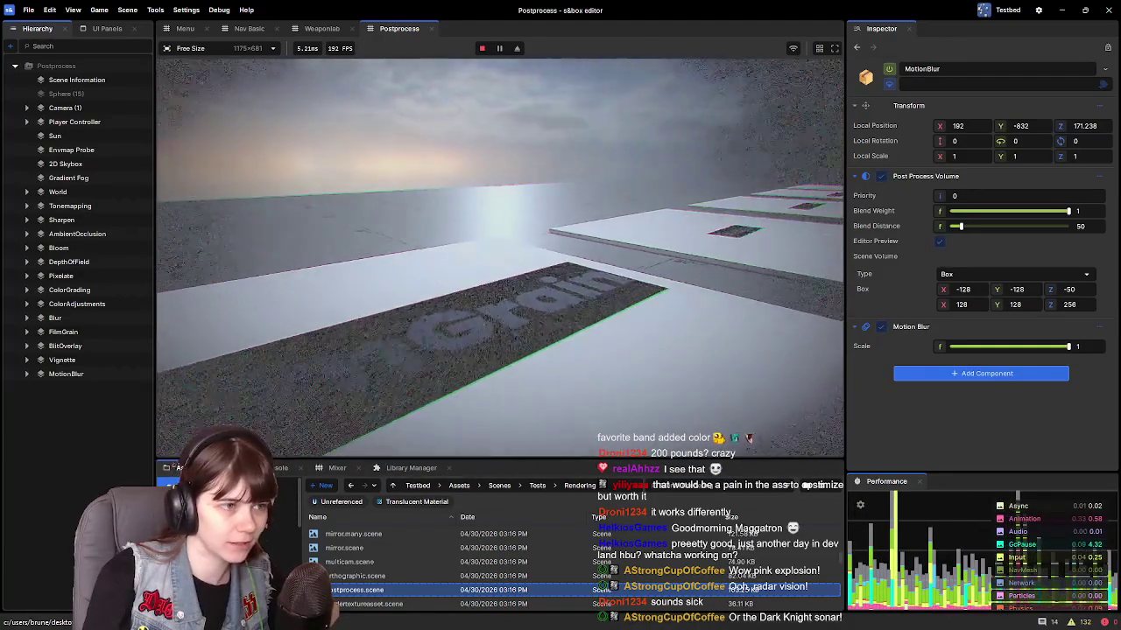
key("w")
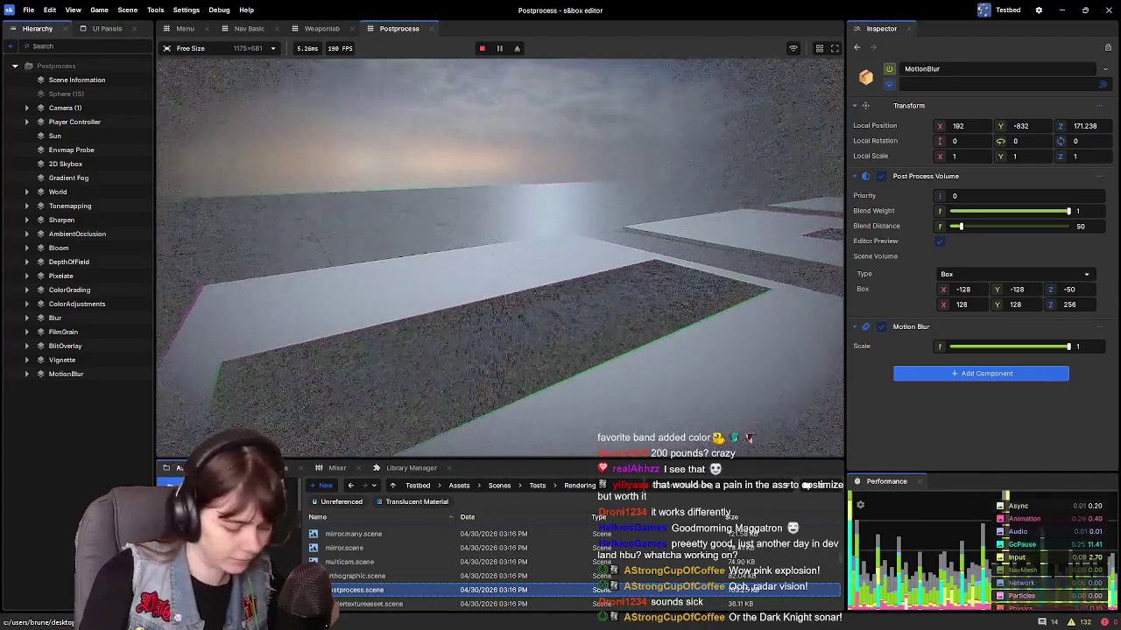
key("s")
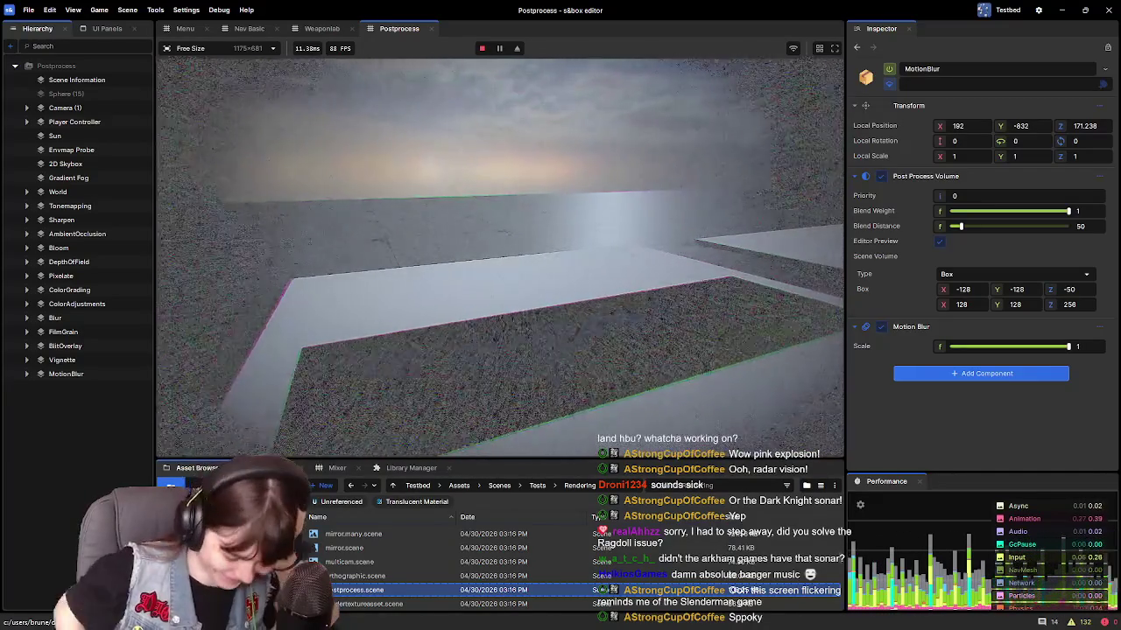
mouse_move(549, 398)
left_mouse_down()
mouse_move(481, 366)
mouse_move(467, 355)
mouse_move(479, 346)
left_mouse_up()
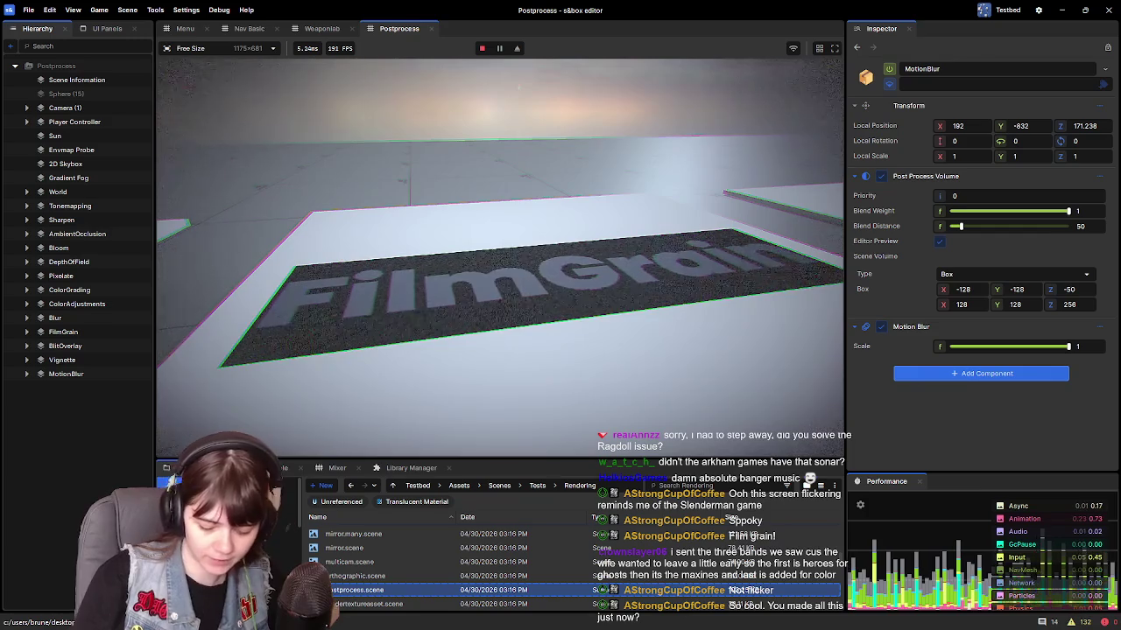
Step: Walk on and off the BlitOverlay pad, watching the frost overlay appear and clear
key("w")
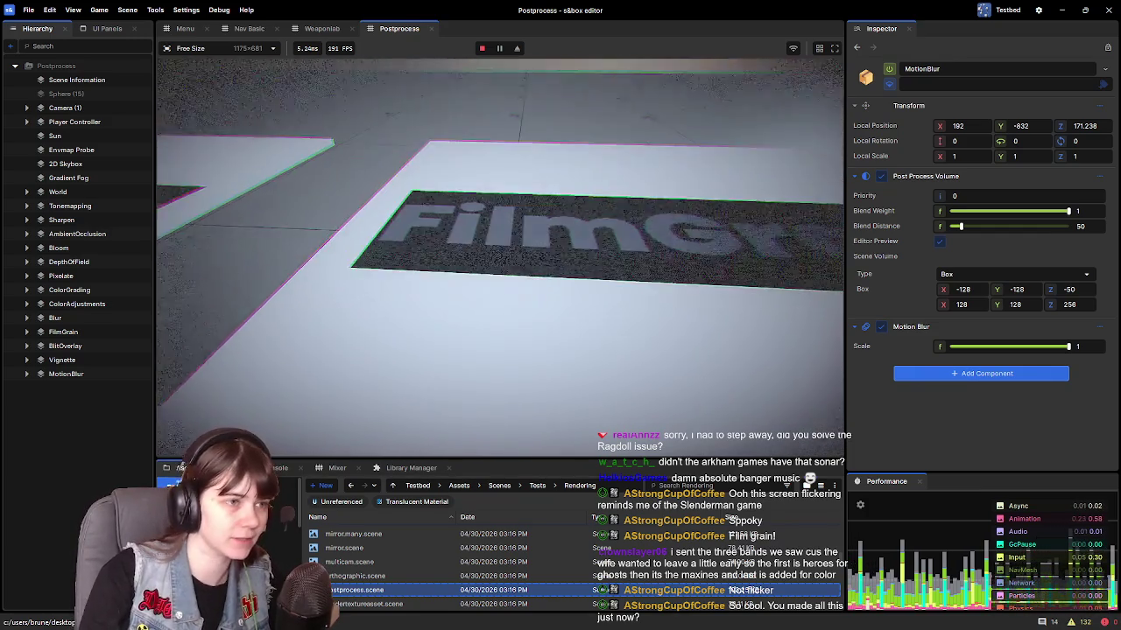
key("w")
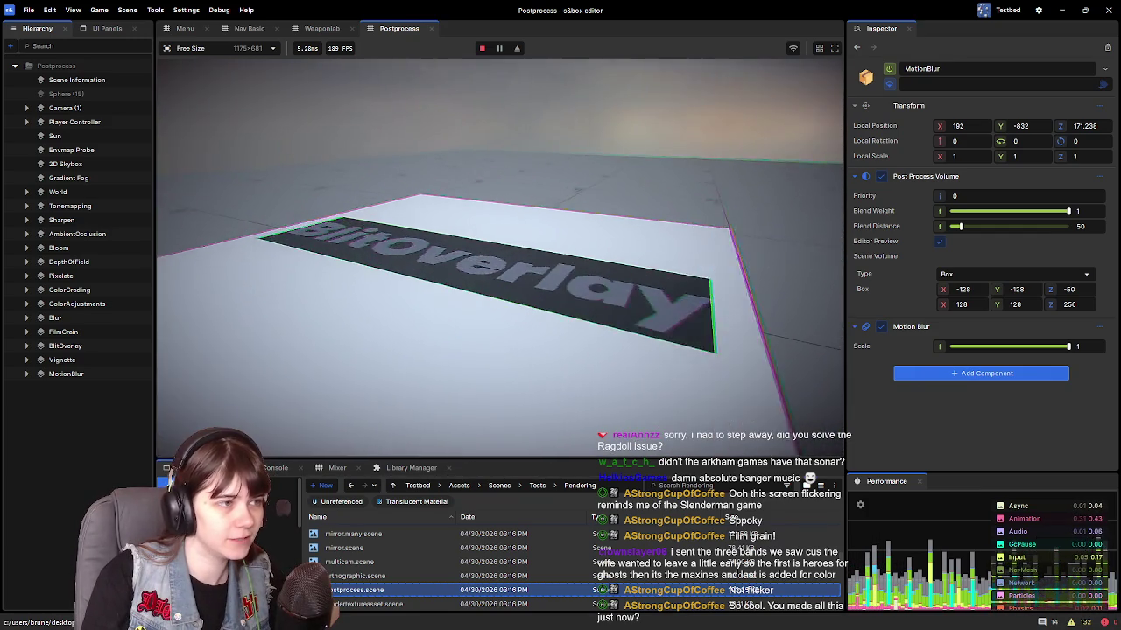
key("w")
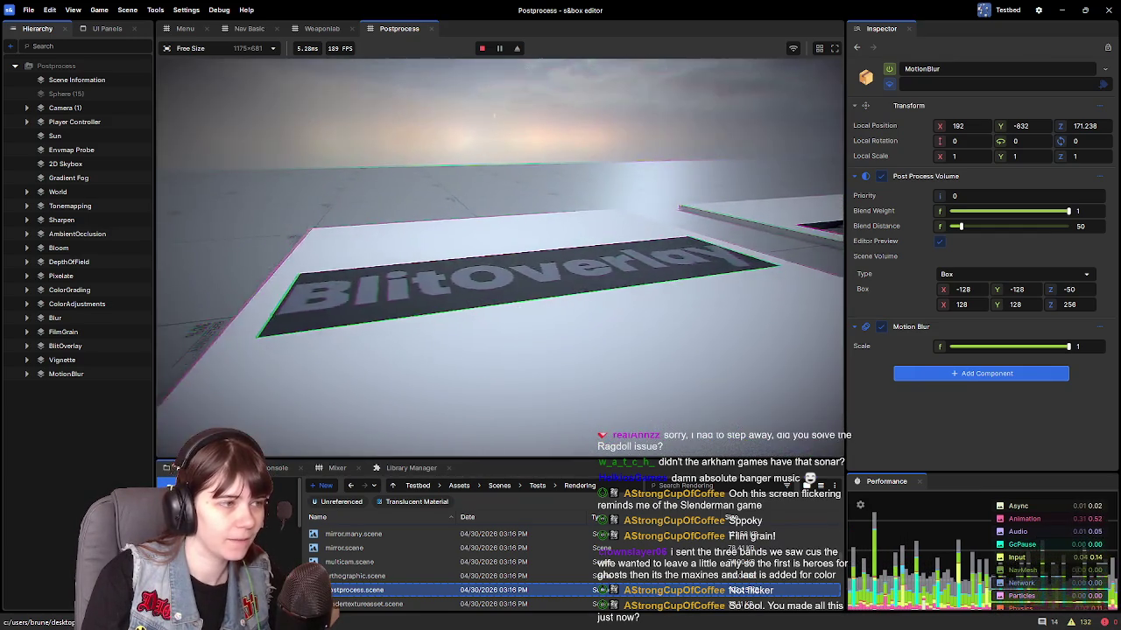
key("w")
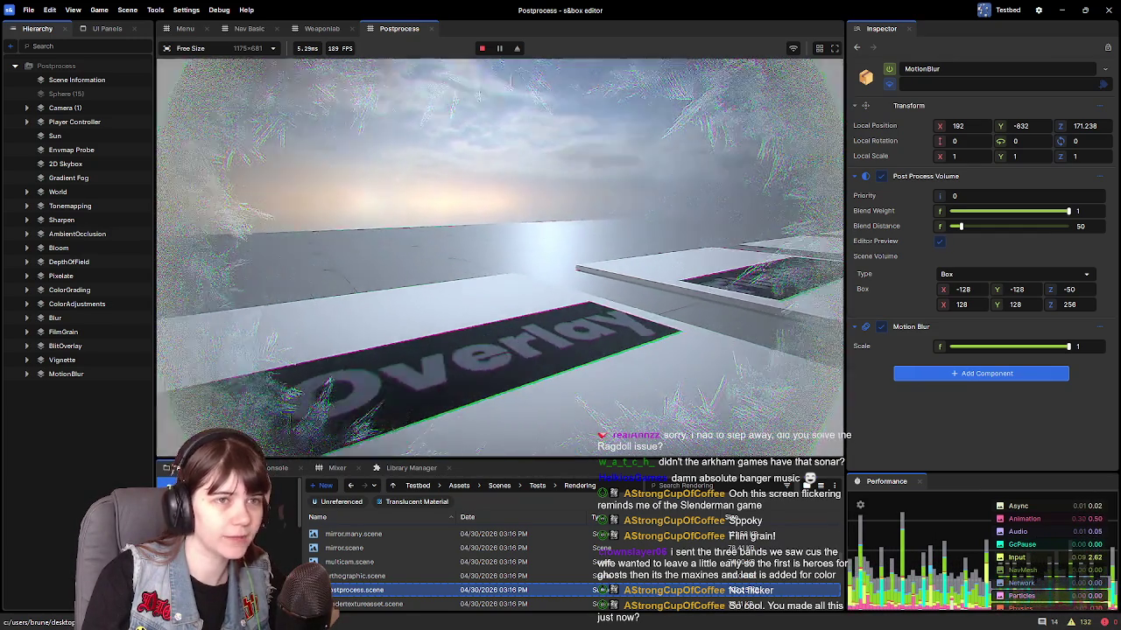
key("w")
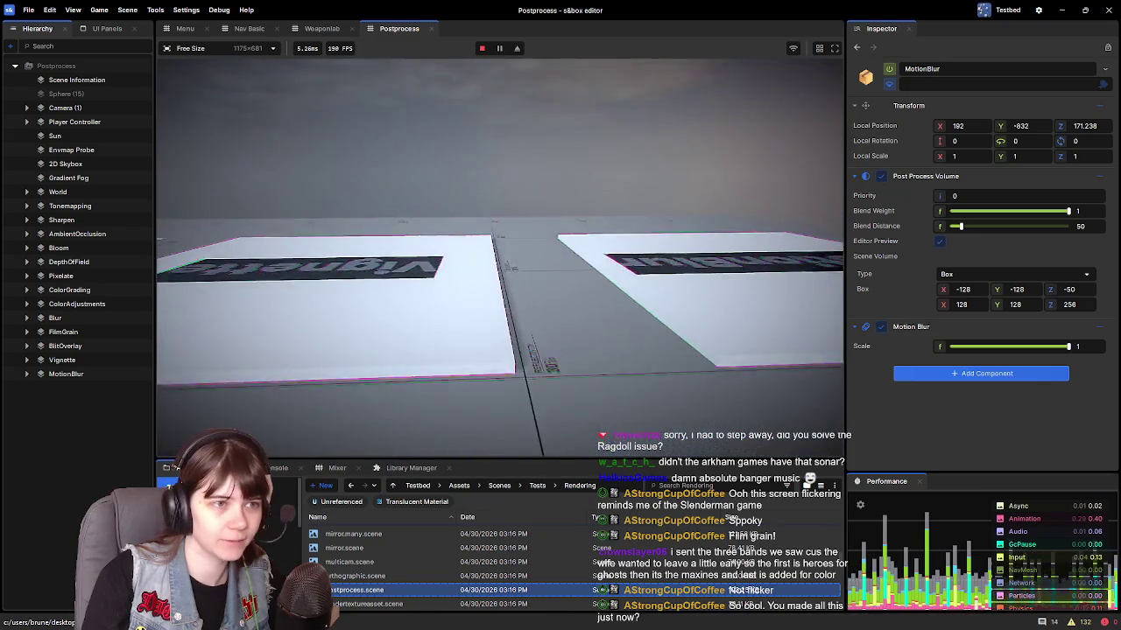
key("w")
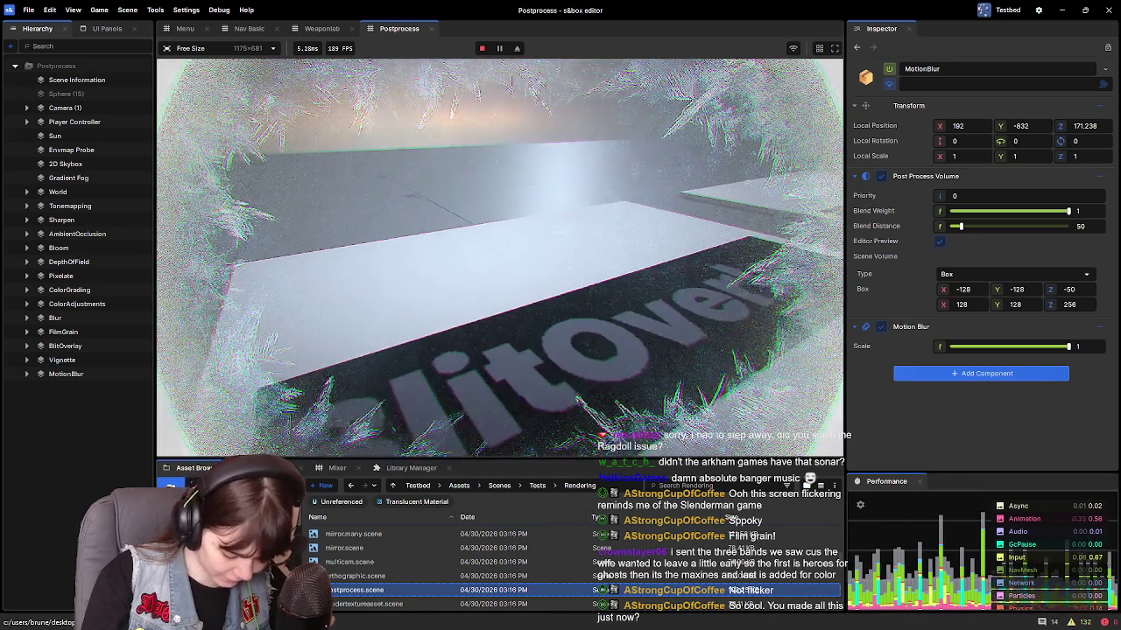
key("s")
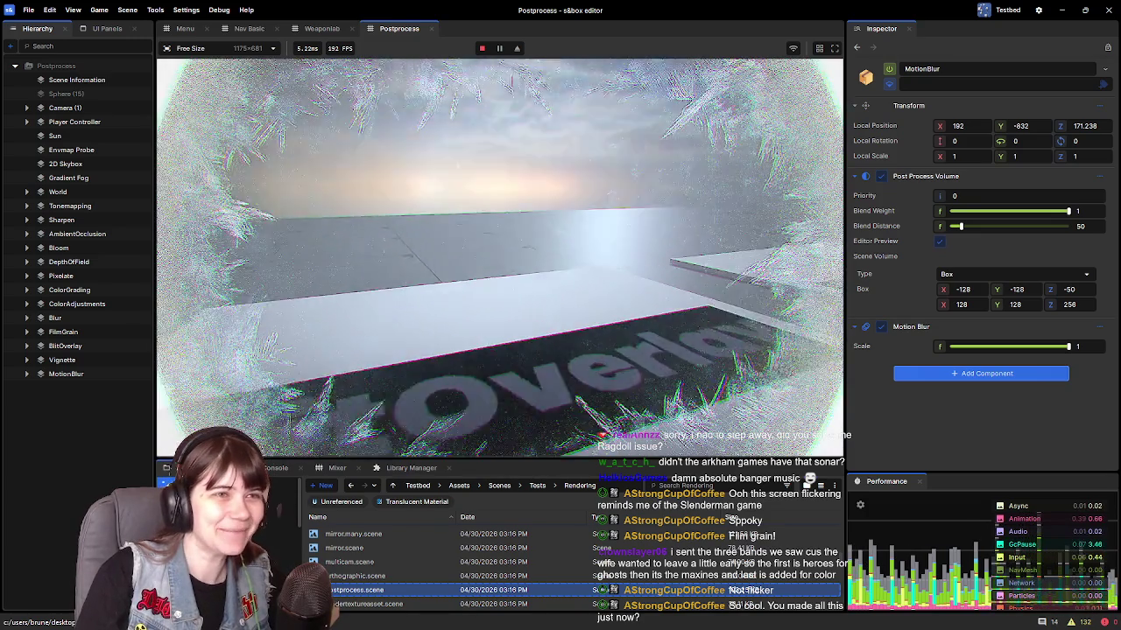
key("w")
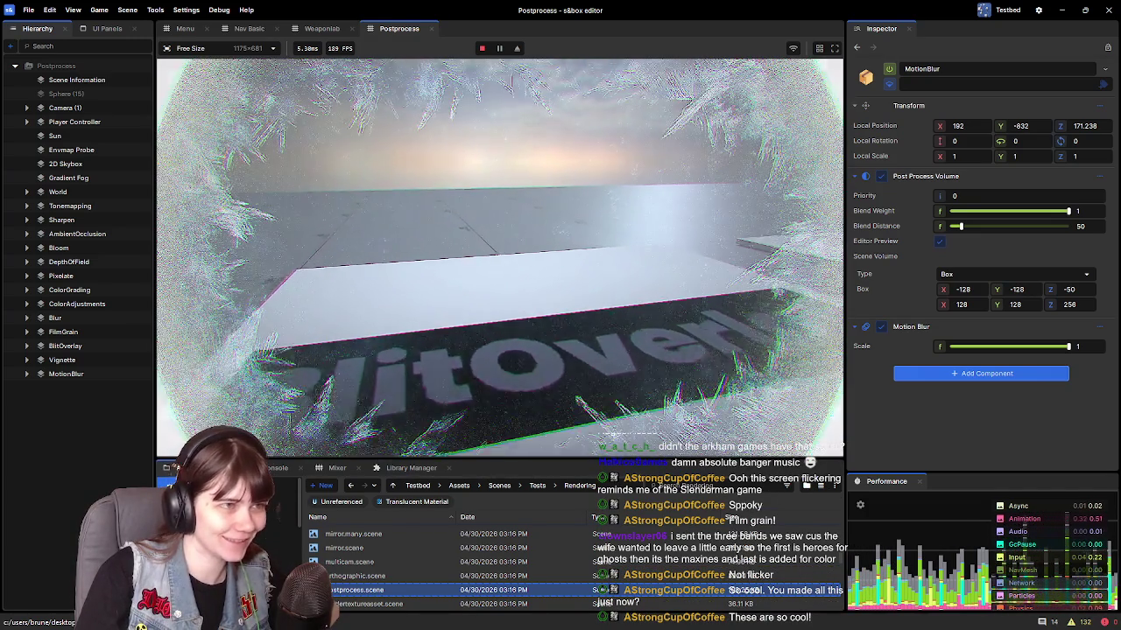
key("s")
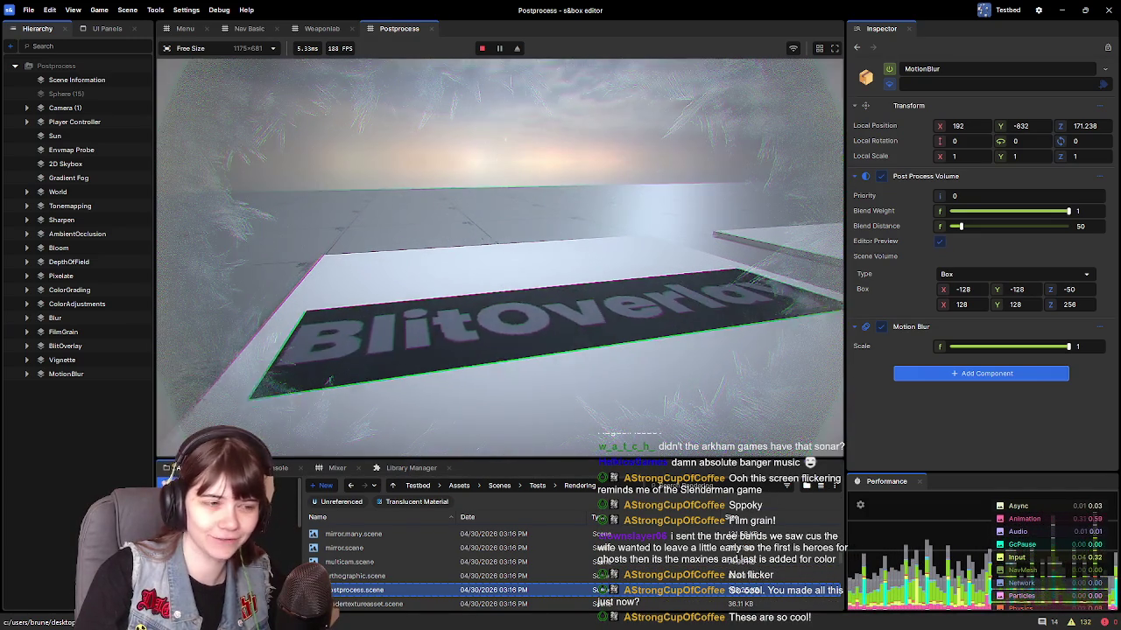
key("w")
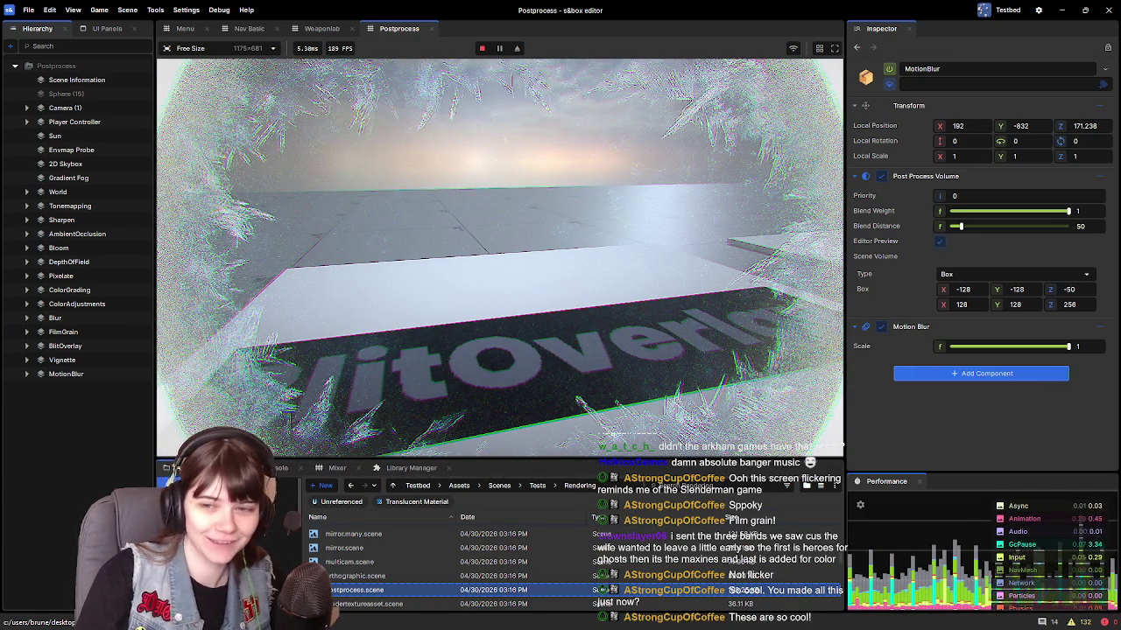
key("s")
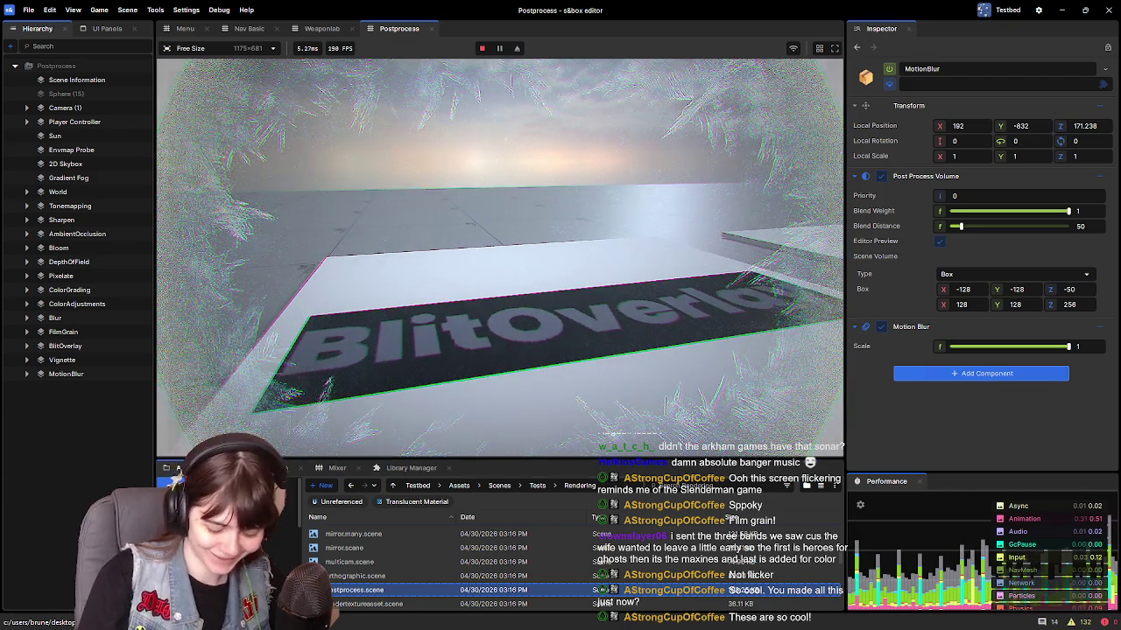
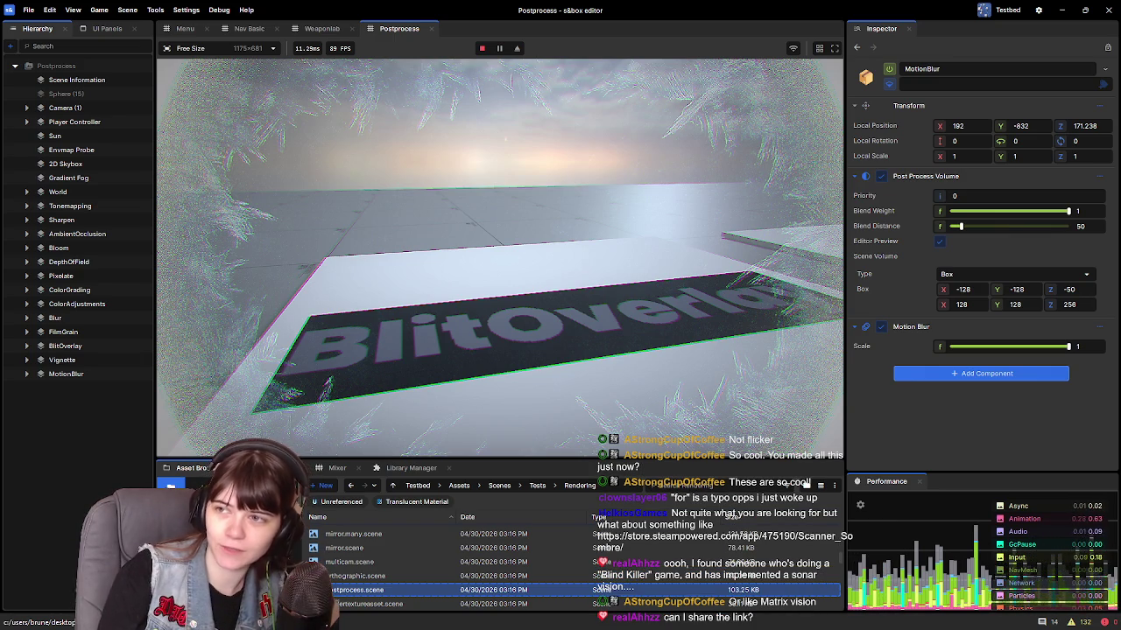
Step: Switch to the browser's Devil's Tuning Fork itch.io page and scroll back up it
key("alt+Tab")
scroll(584, 388, "up", 2)
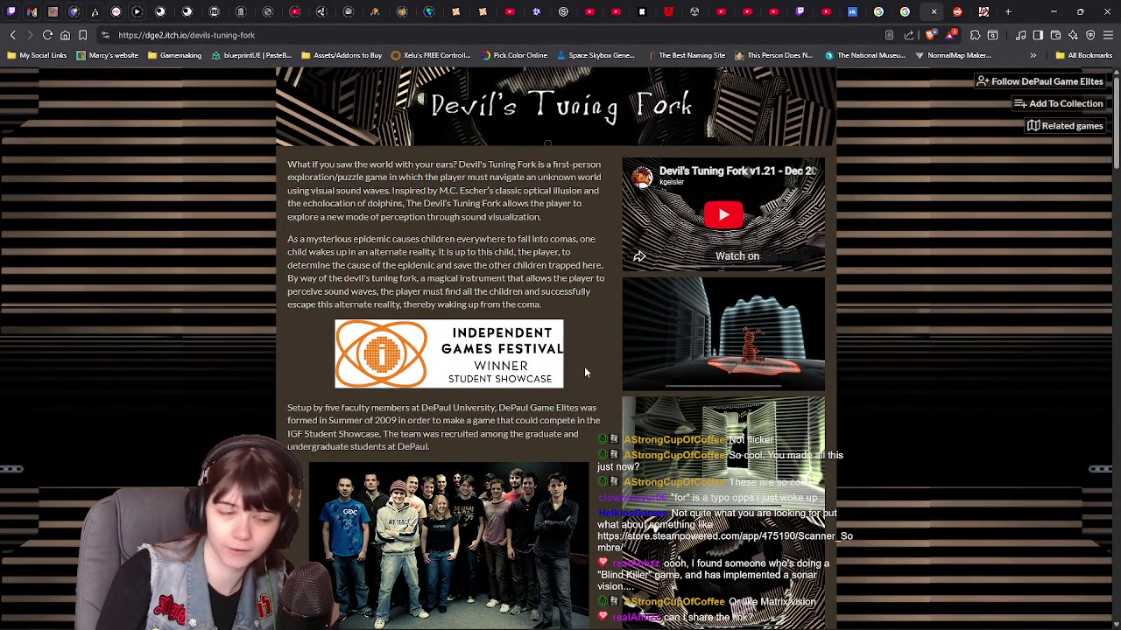
Step: Browse the Devil's Tuning Fork screenshots enlarged, going back twice and forward three times
scroll(585, 372, "down", 2)
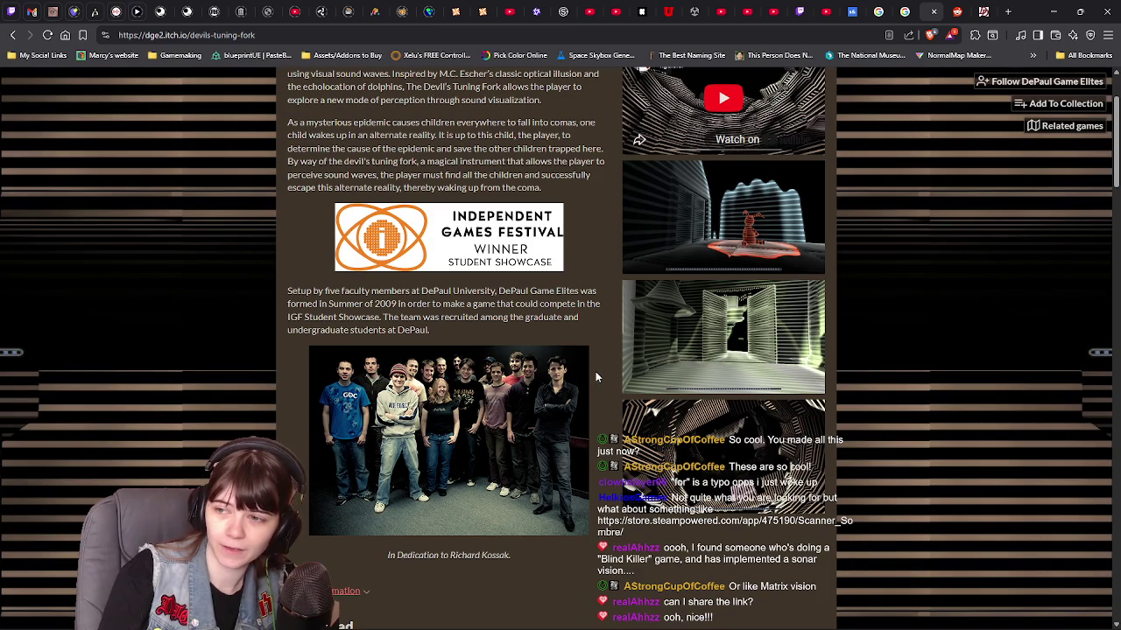
left_click(696, 347)
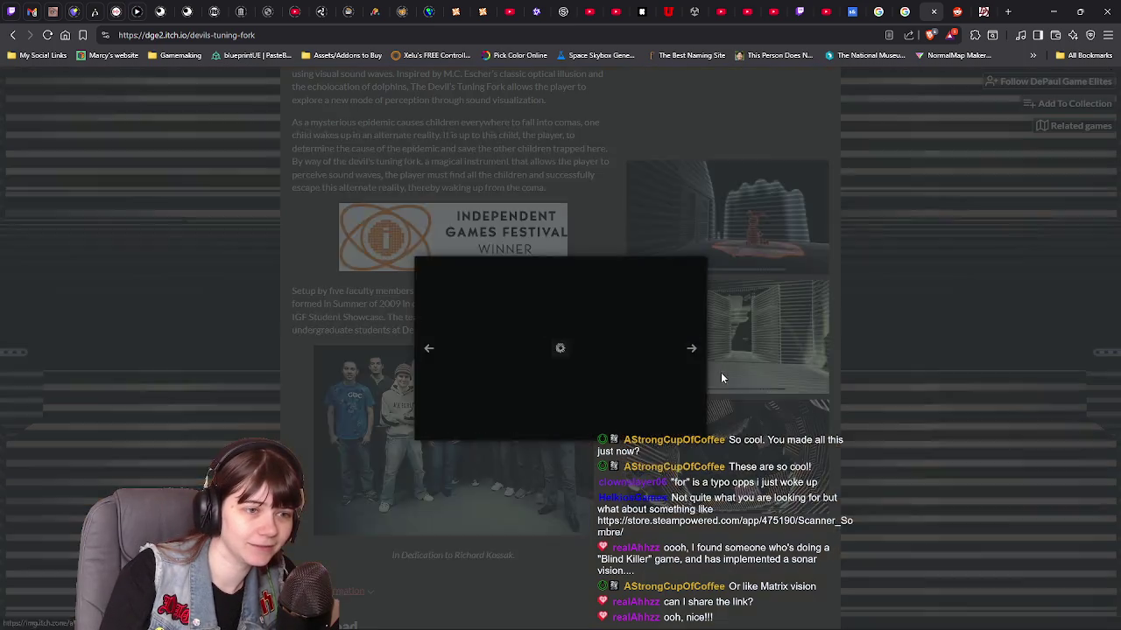
left_click(172, 350)
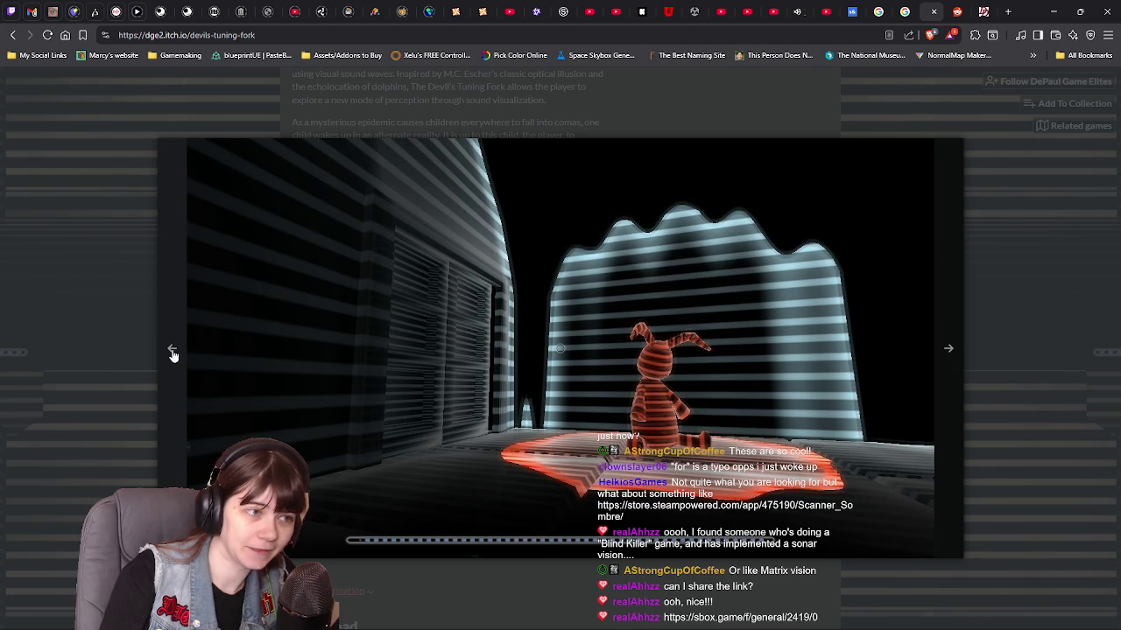
left_click(173, 352)
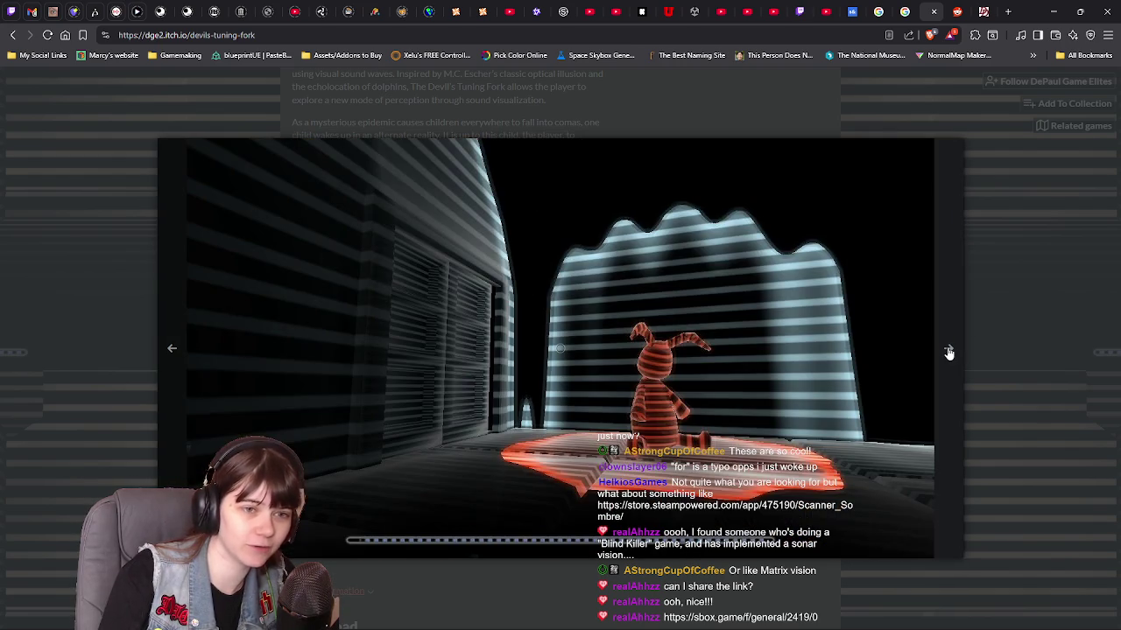
left_click(946, 349)
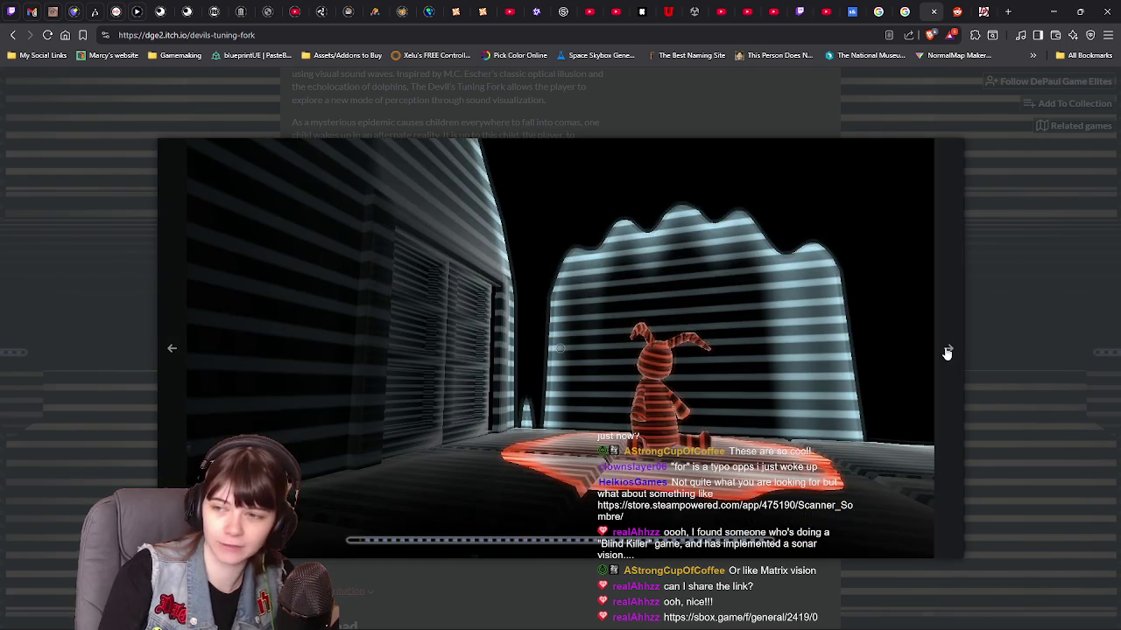
left_click(946, 351)
left_click(946, 351)
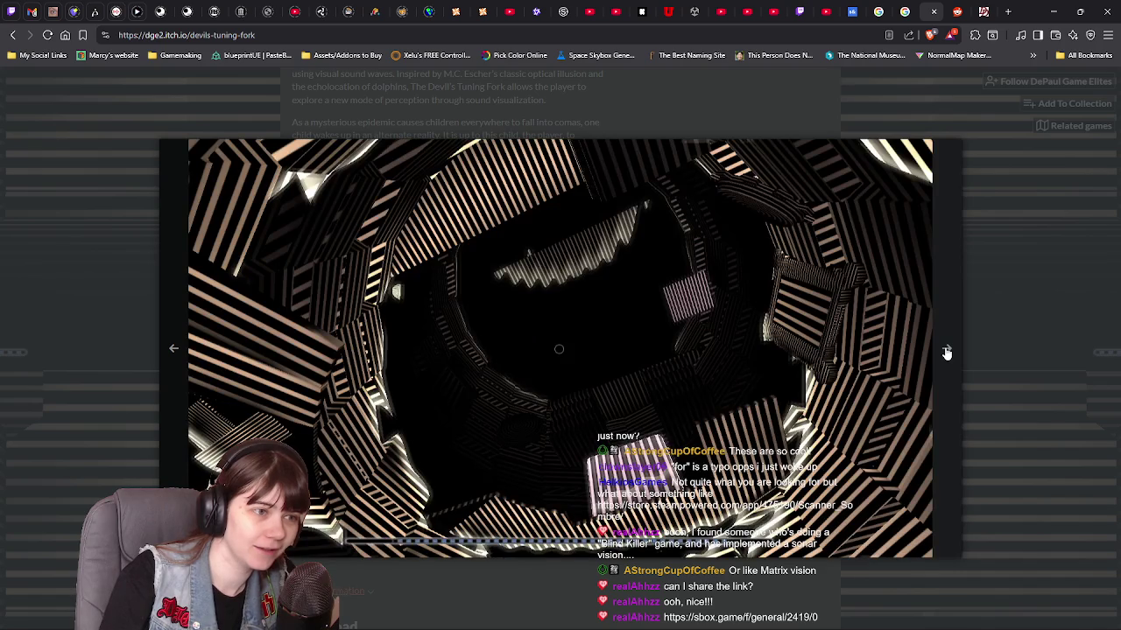
left_click(1014, 323)
Step: Minimize the itch.io page and bring up the sbox.game forum post
scroll(653, 409, "down", 5)
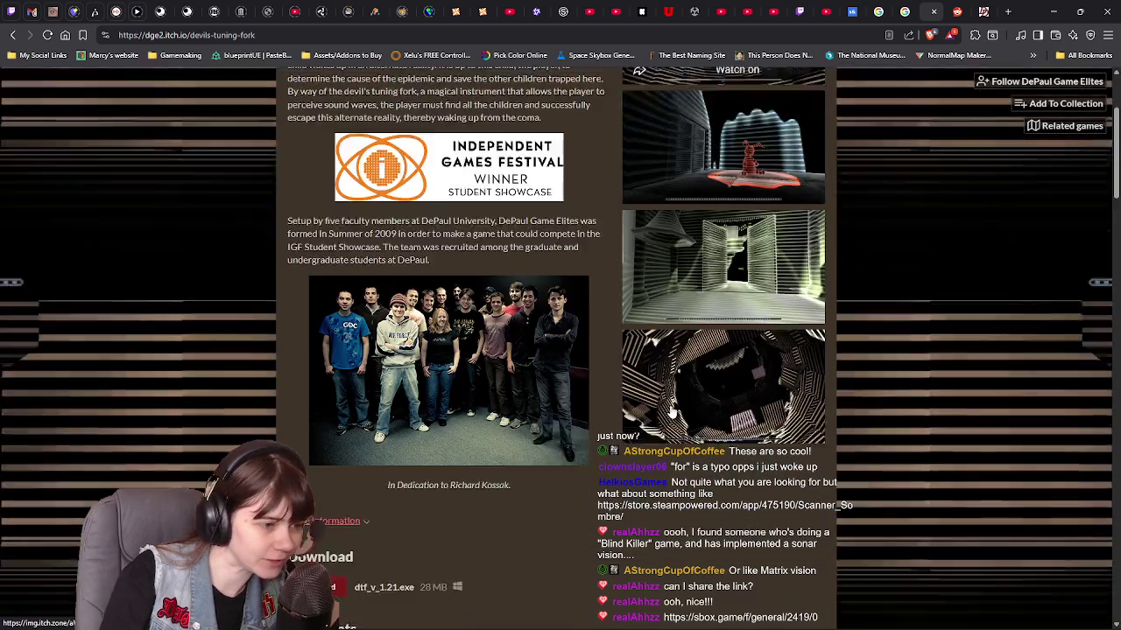
scroll(652, 407, "up", 5)
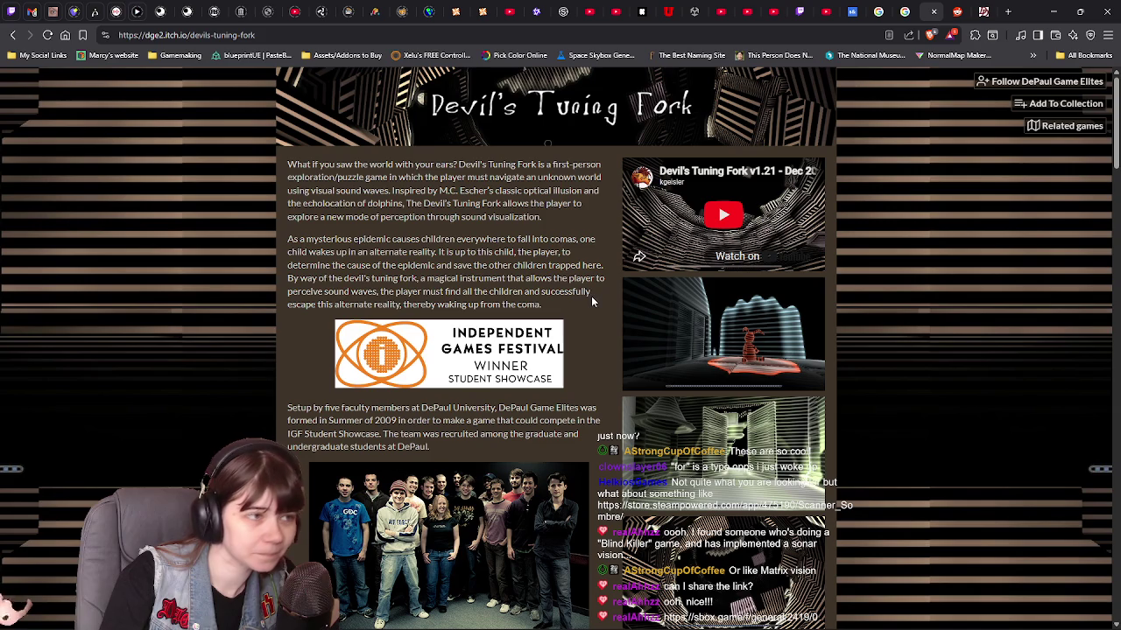
left_click(1053, 12)
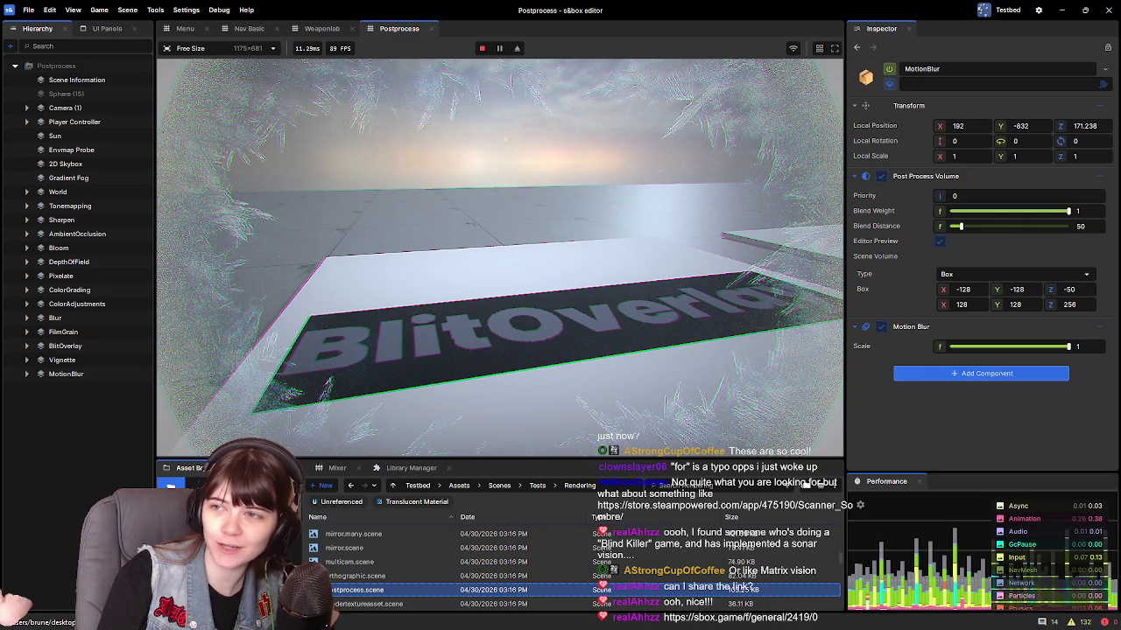
key("alt+Tab")
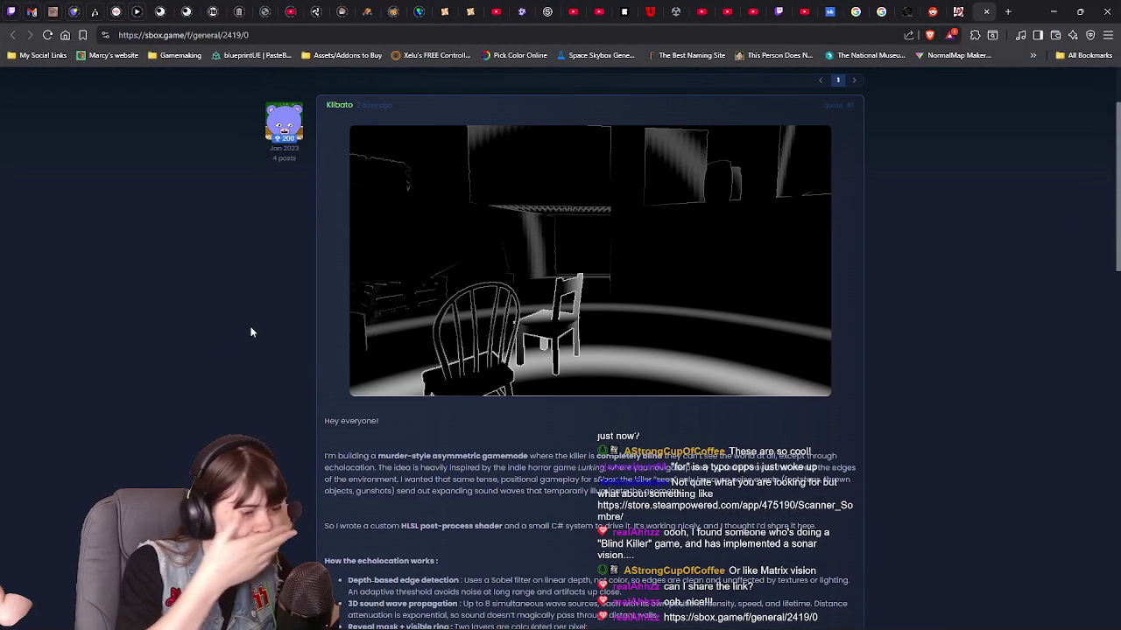
Step: Highlight the sentence about the HLSL post-process shader, then clear the selection
scroll(250, 330, "down", 3)
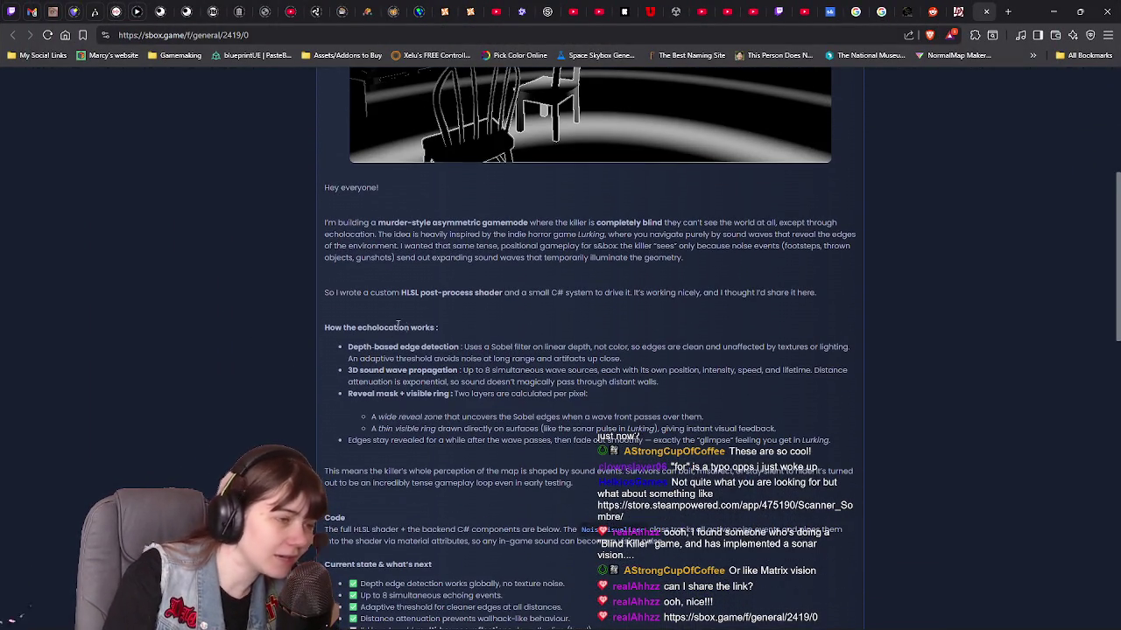
left_click_drag(391, 293, 501, 293)
left_click(542, 310)
scroll(541, 310, "up", 2)
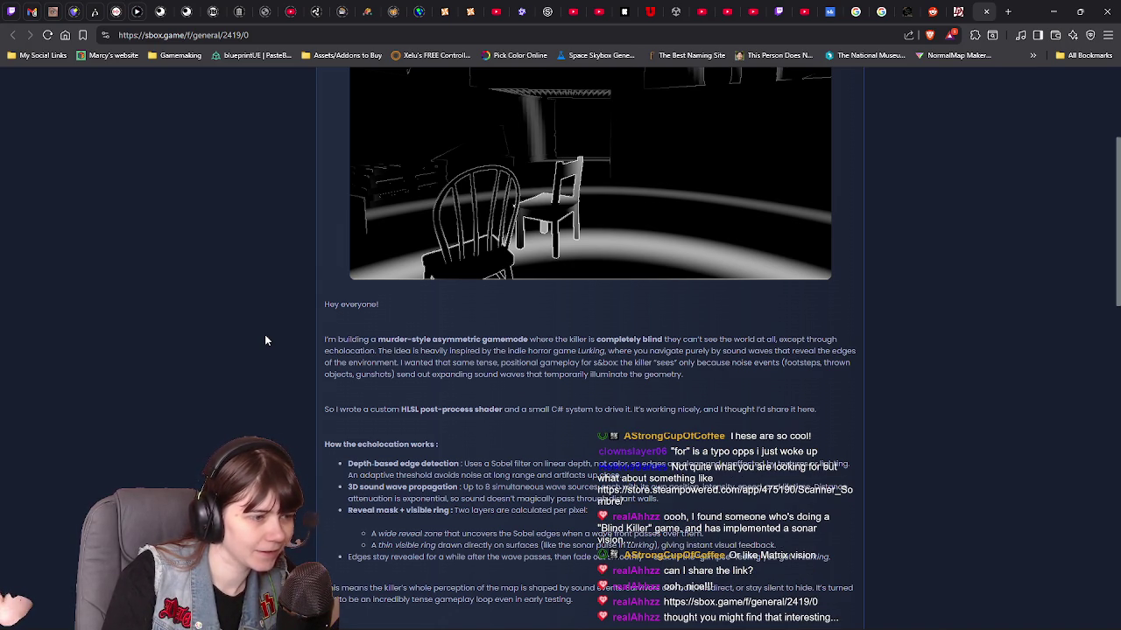
Step: Read through the echolocation thread's replies, then minimize the browser
scroll(266, 330, "up", 3)
scroll(272, 326, "down", 5)
scroll(269, 332, "down", 1)
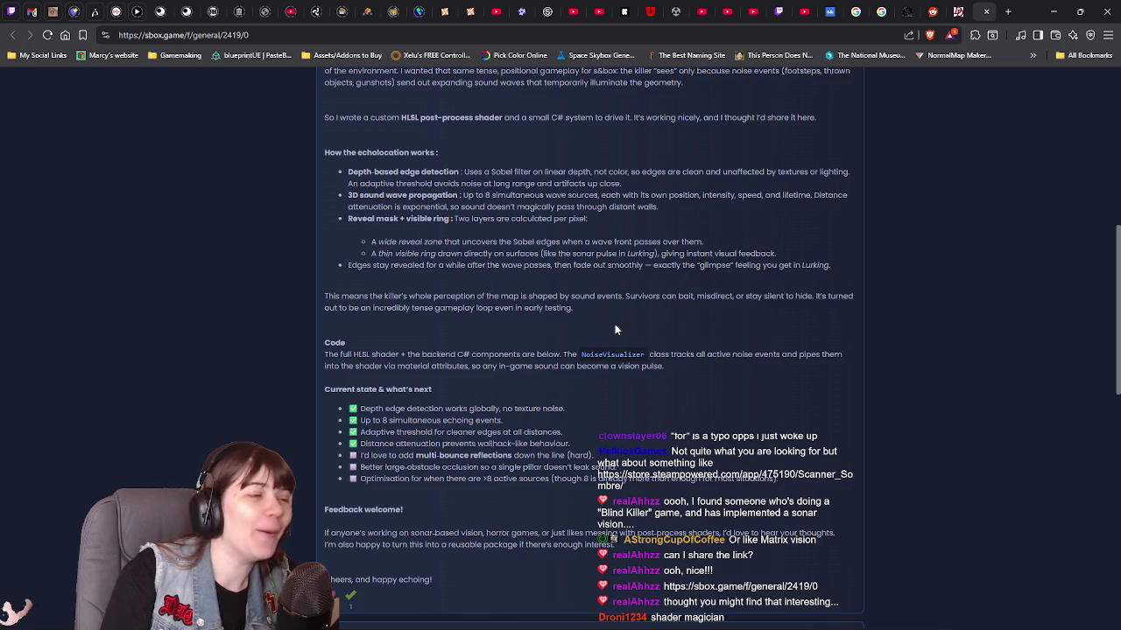
scroll(614, 330, "down", 2)
scroll(615, 330, "down", 3)
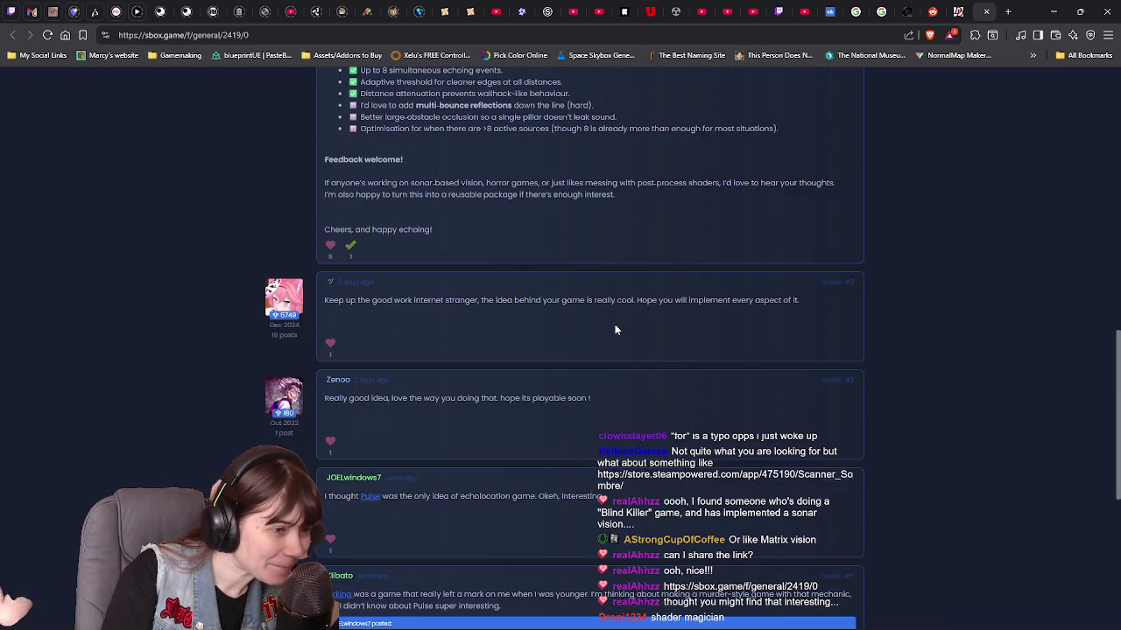
scroll(615, 330, "up", 10)
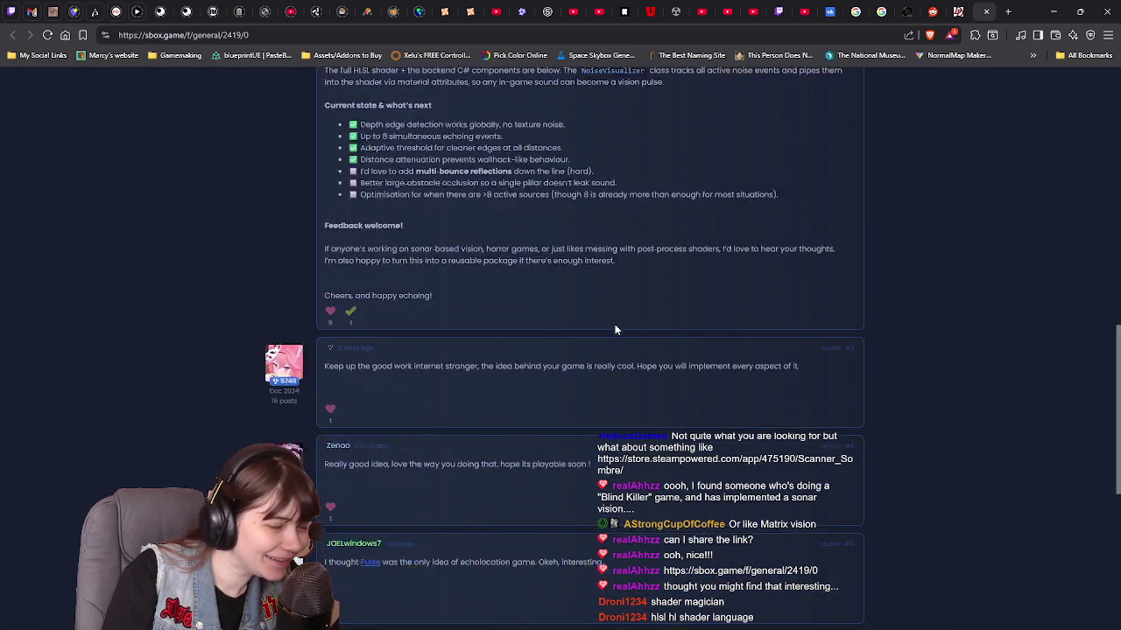
left_click(1053, 12)
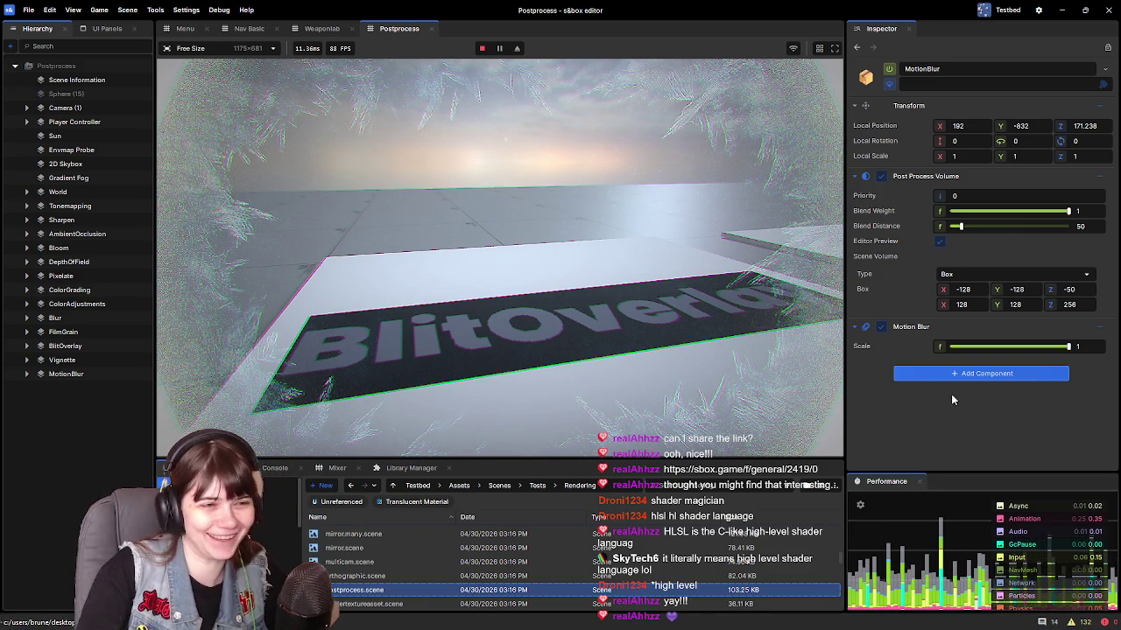
Step: Walk from the BlitOverlay pad around to and over the MotionBlur pad
key("w")
key("w")
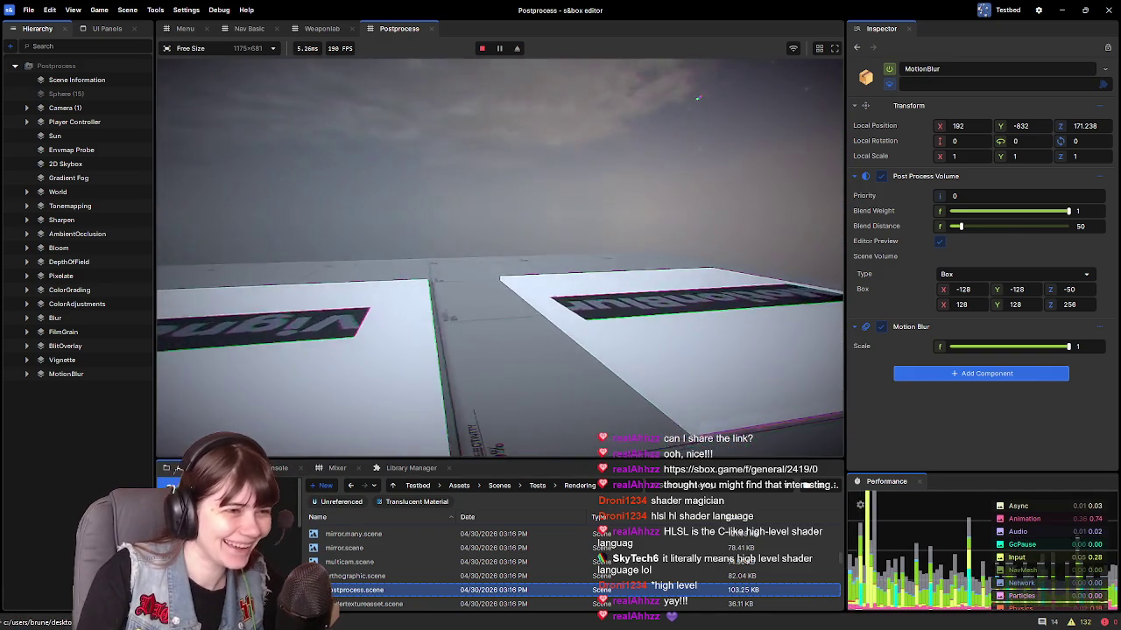
key("w")
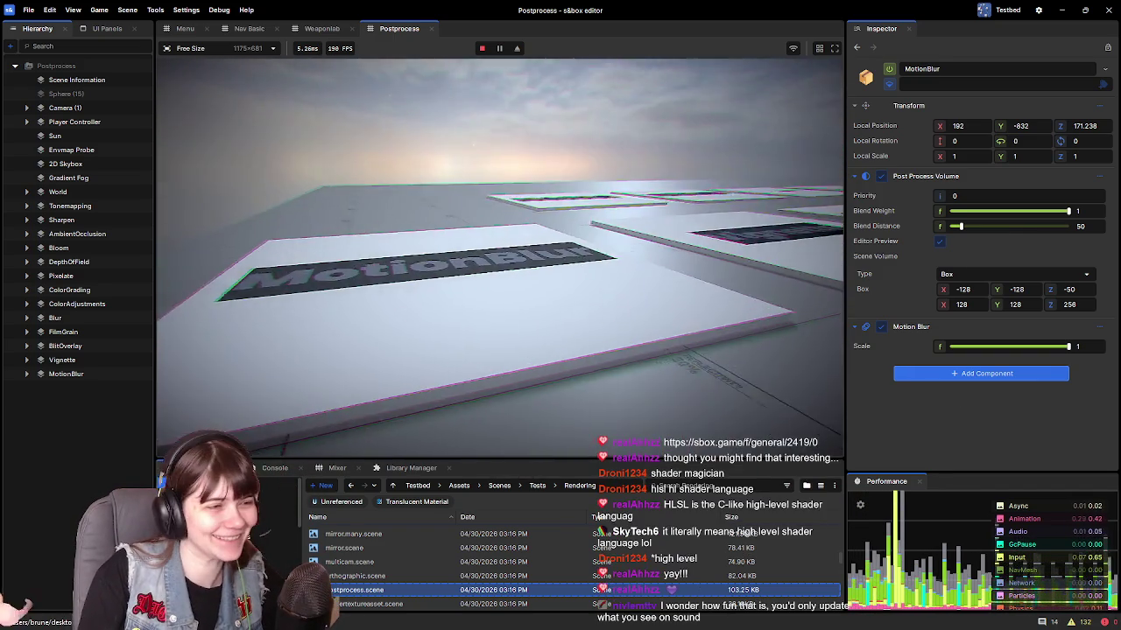
key("w")
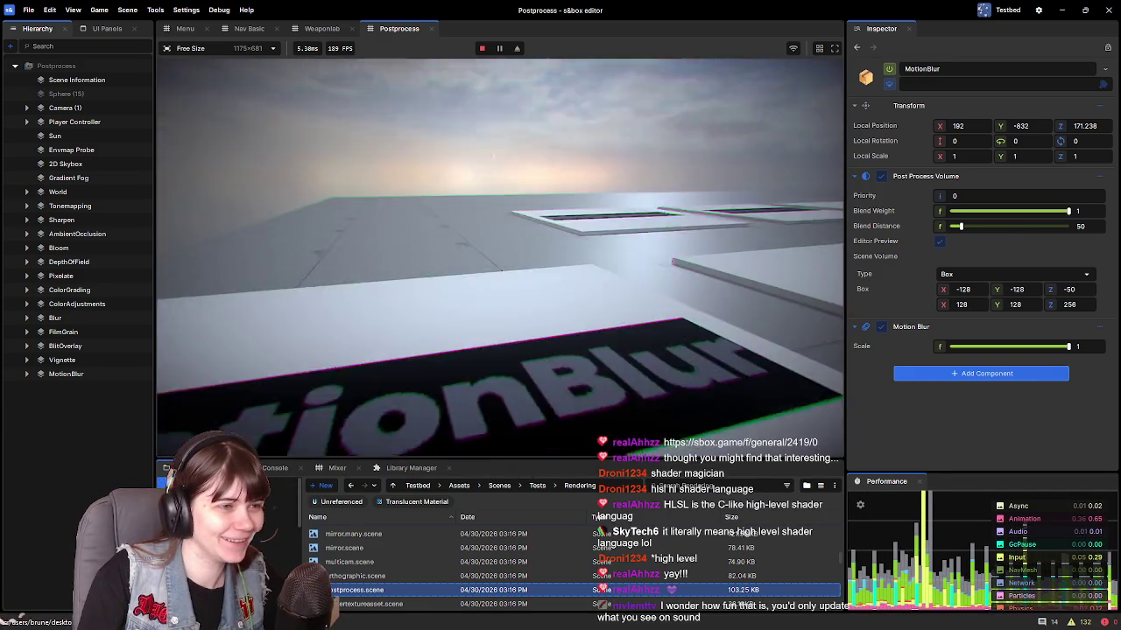
key("w")
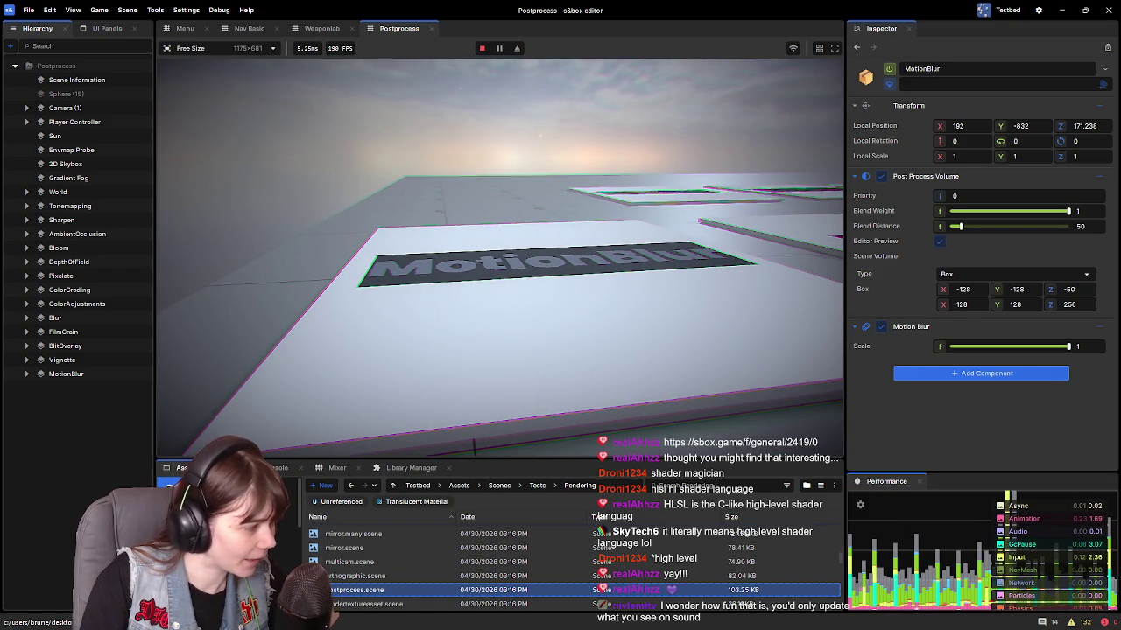
key("w")
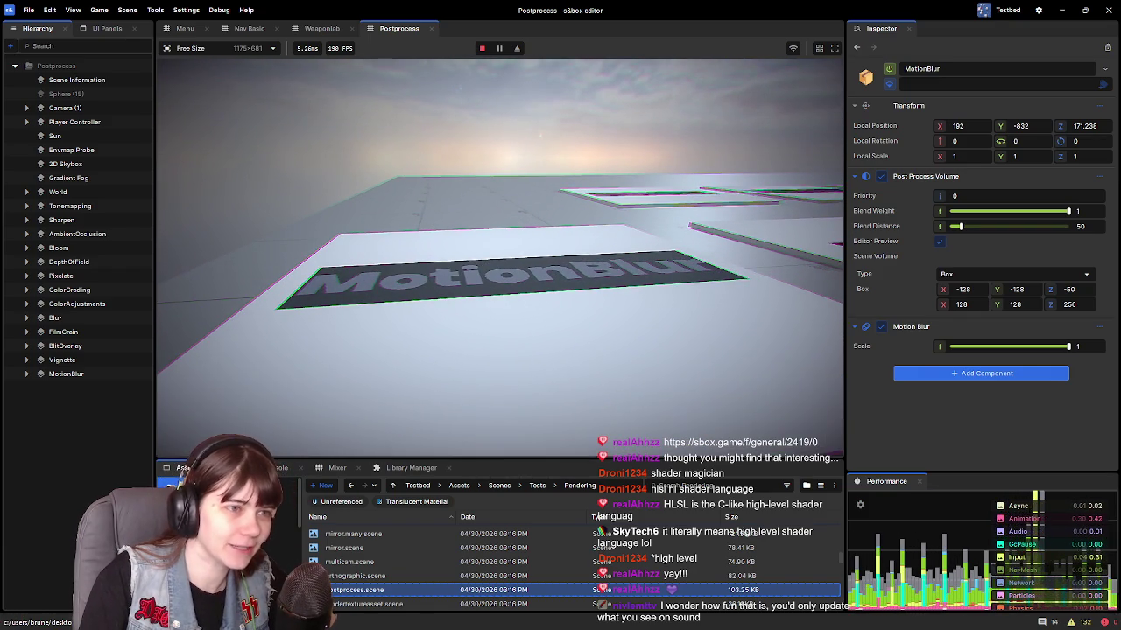
key("w")
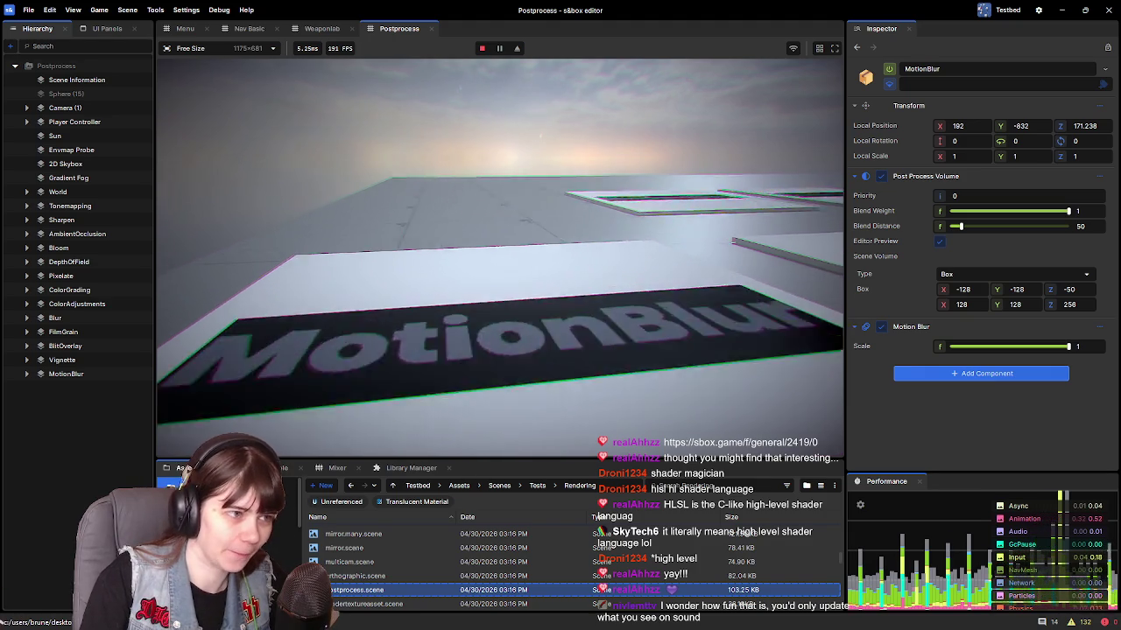
Step: Walk on to view the Vignette and BLUR signs, then leave the game from the pause menu
key("w")
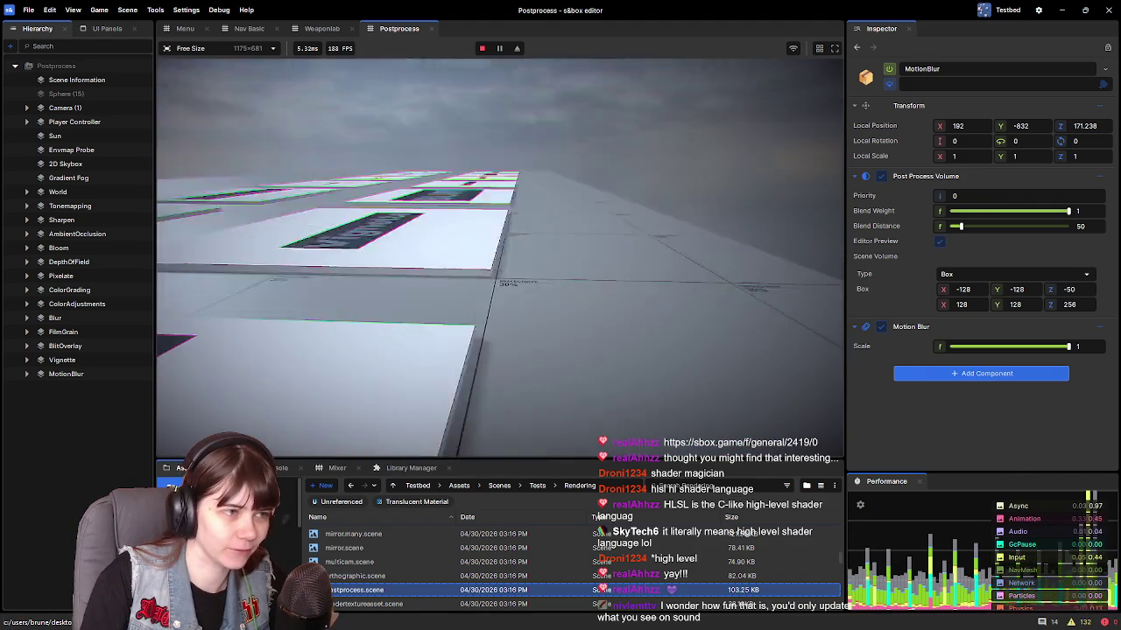
key("w")
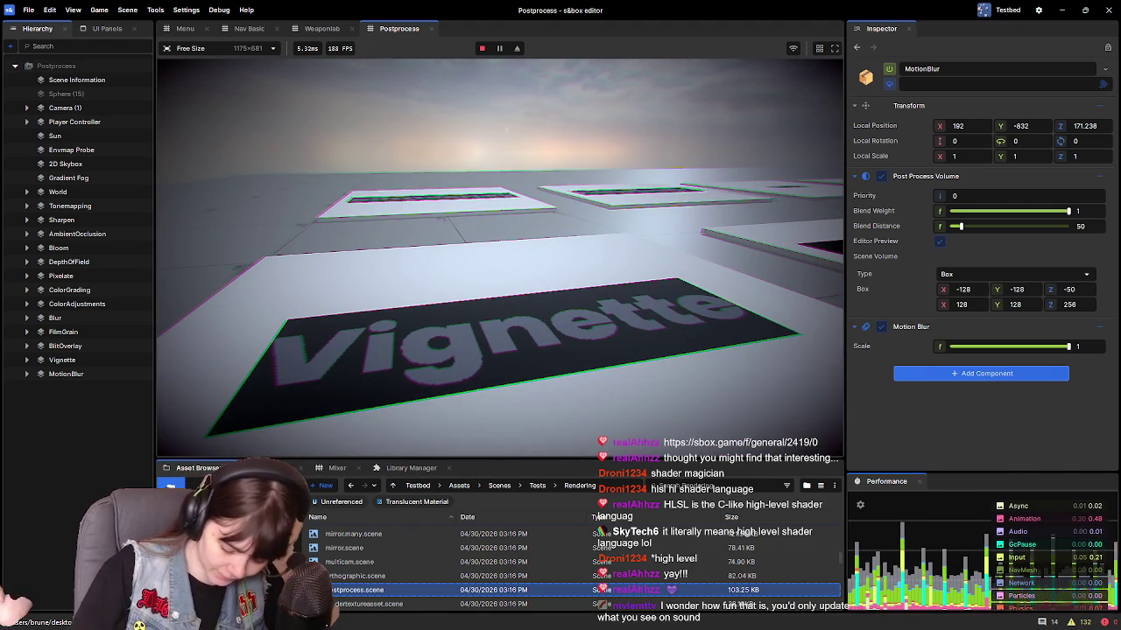
key("w")
key("w")
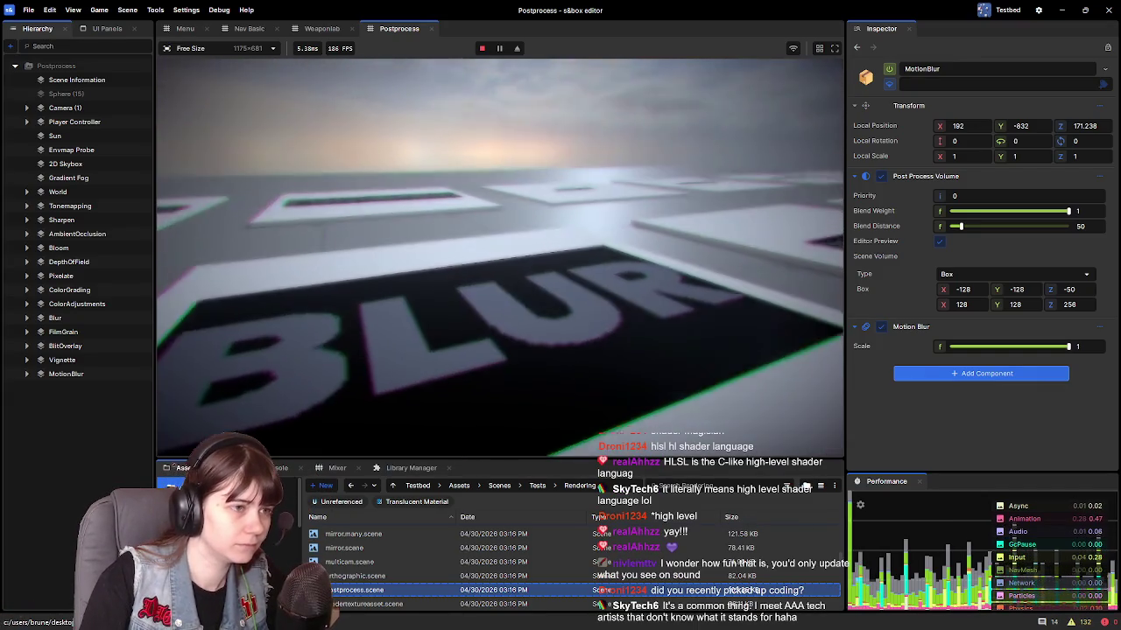
key("w")
key("w")
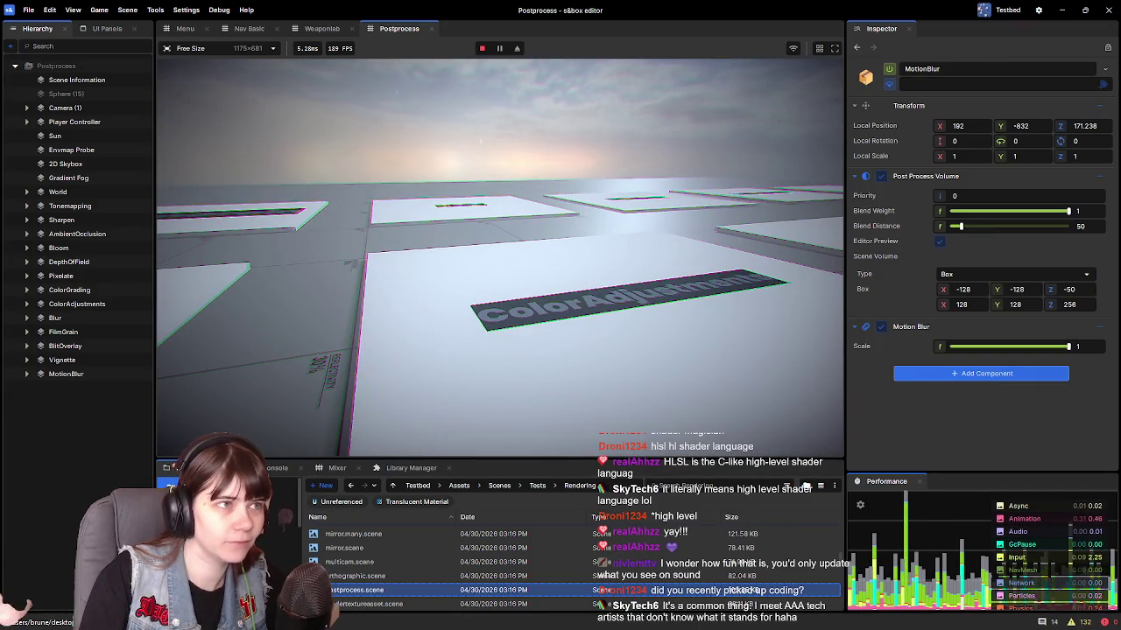
key("w")
key("w")
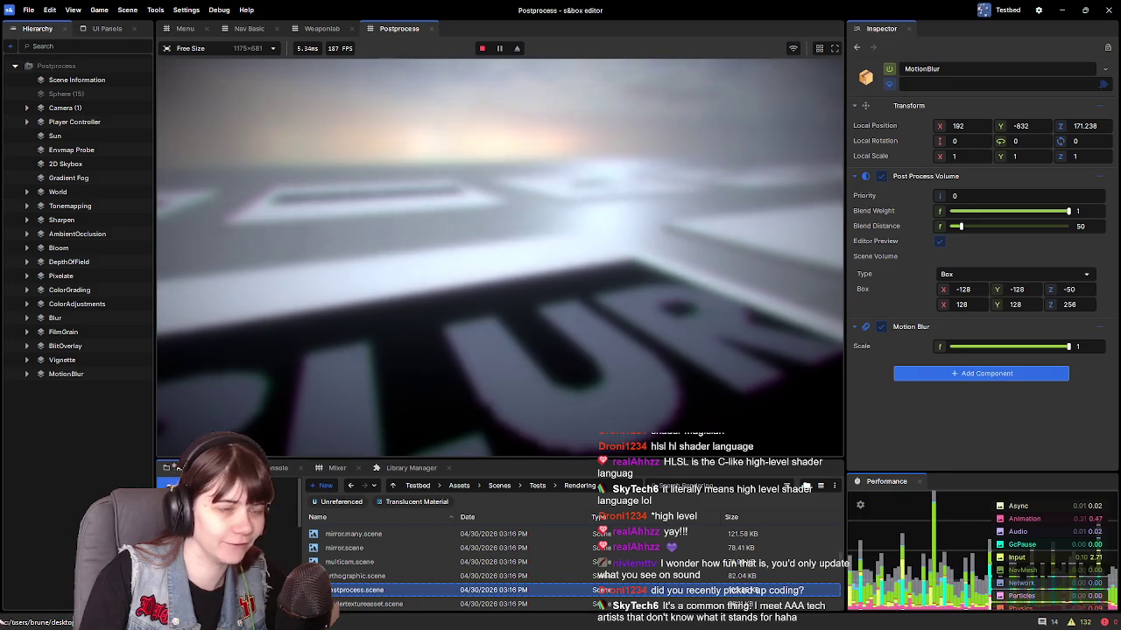
key("w")
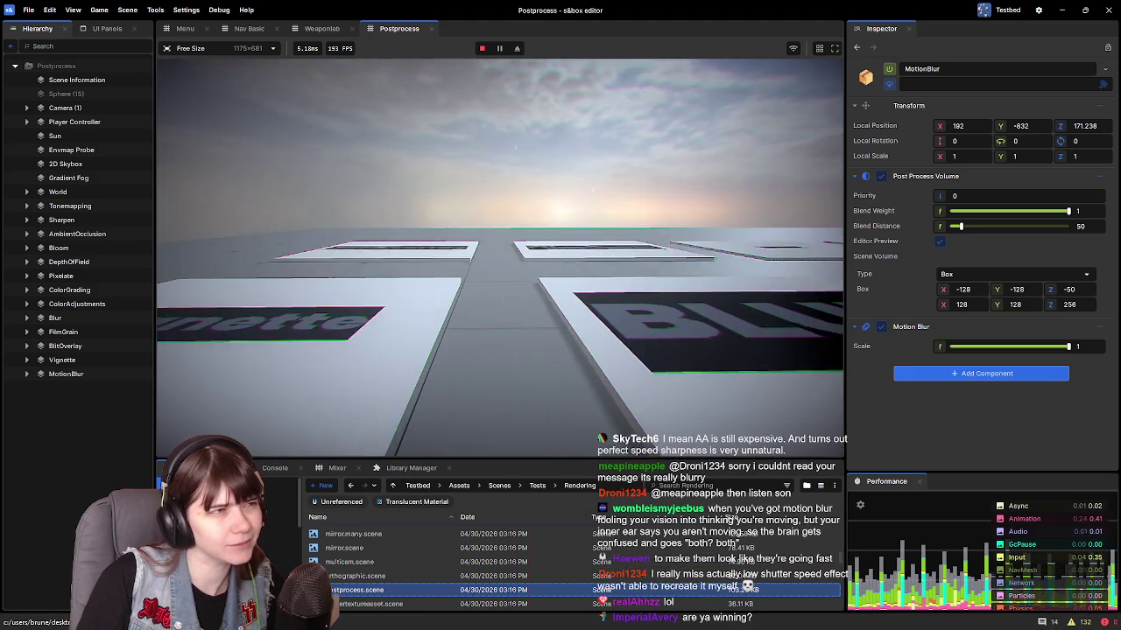
key("Escape")
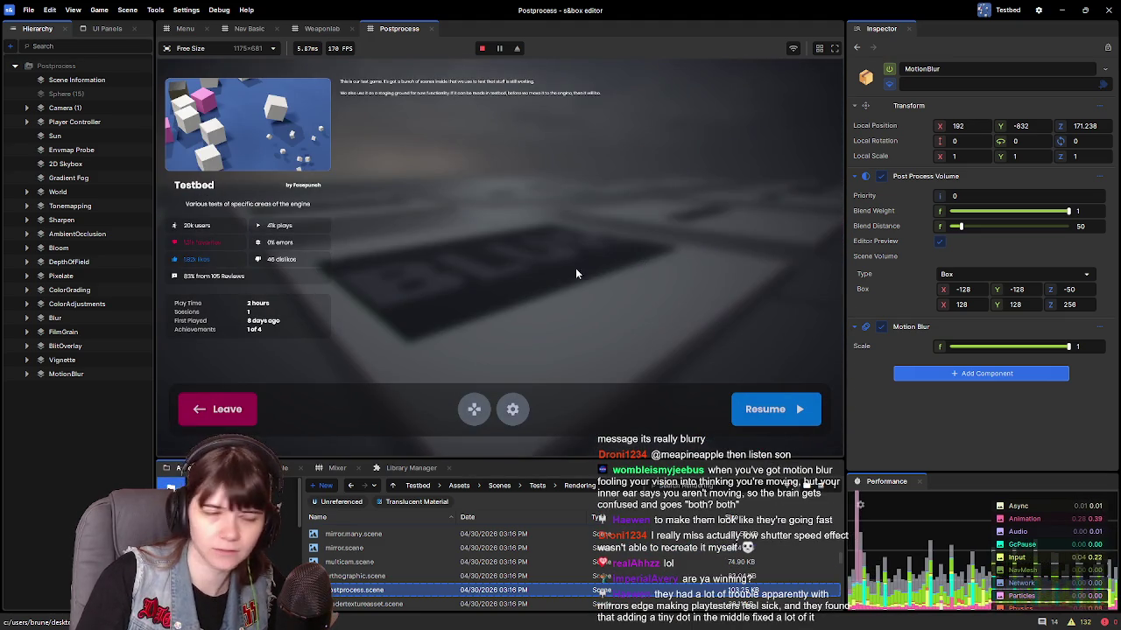
left_click(231, 412)
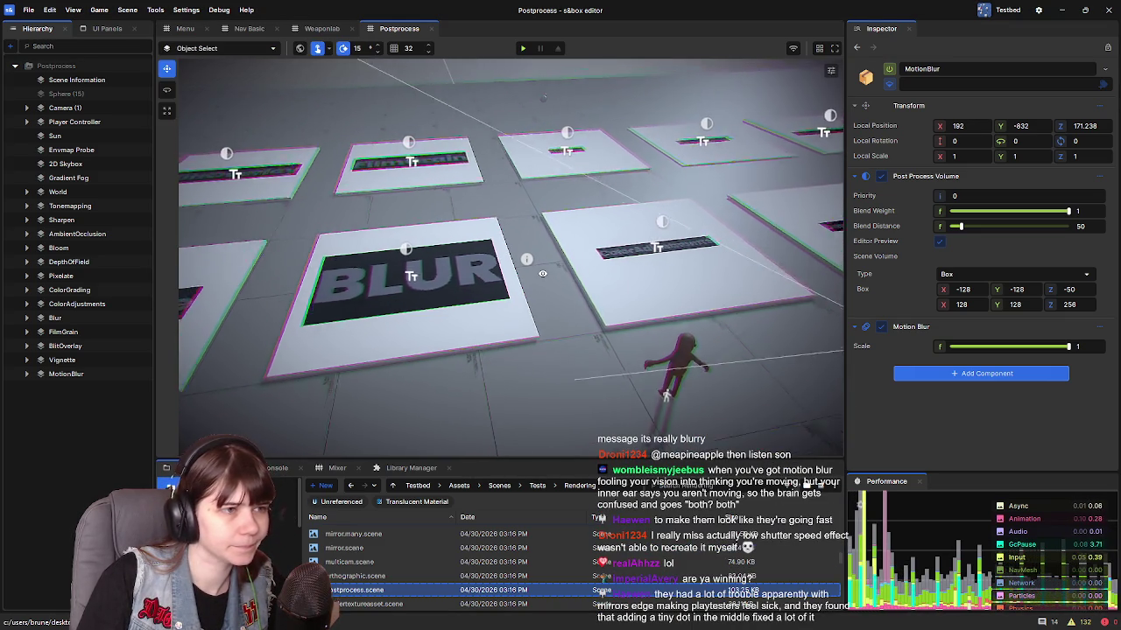
scroll(556, 265, "down", 5)
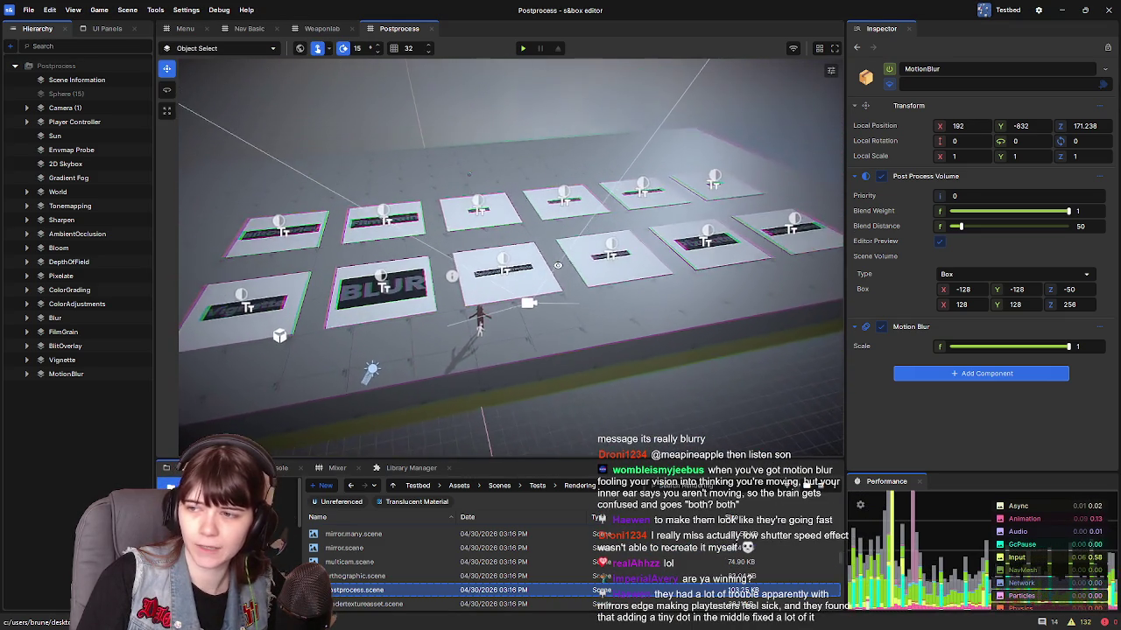
scroll(510, 258, "up", 3)
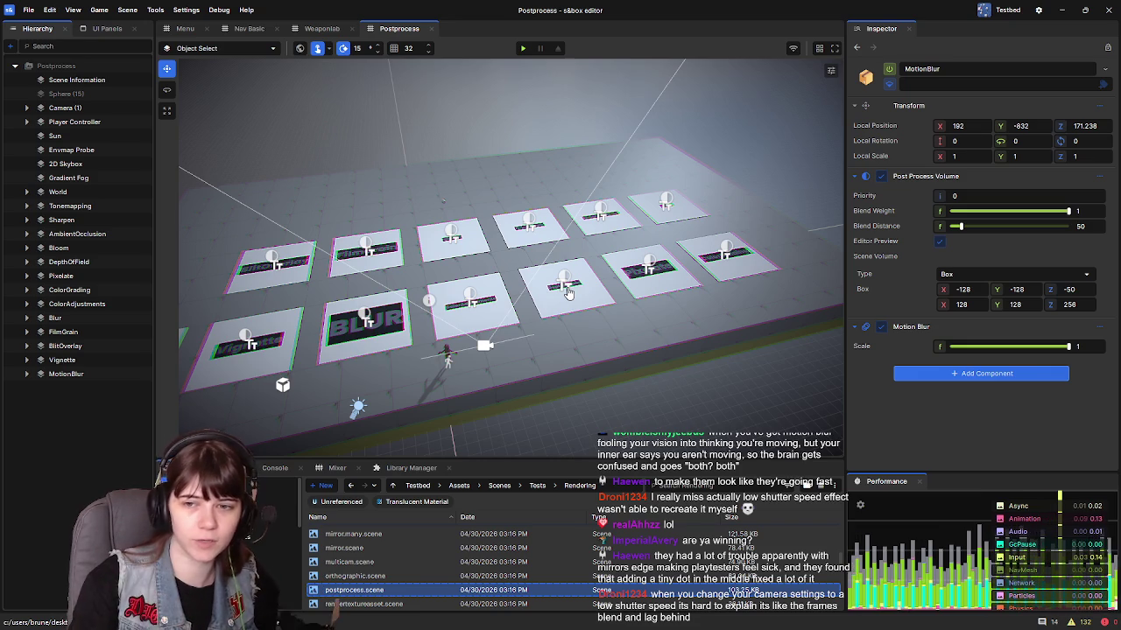
key("a")
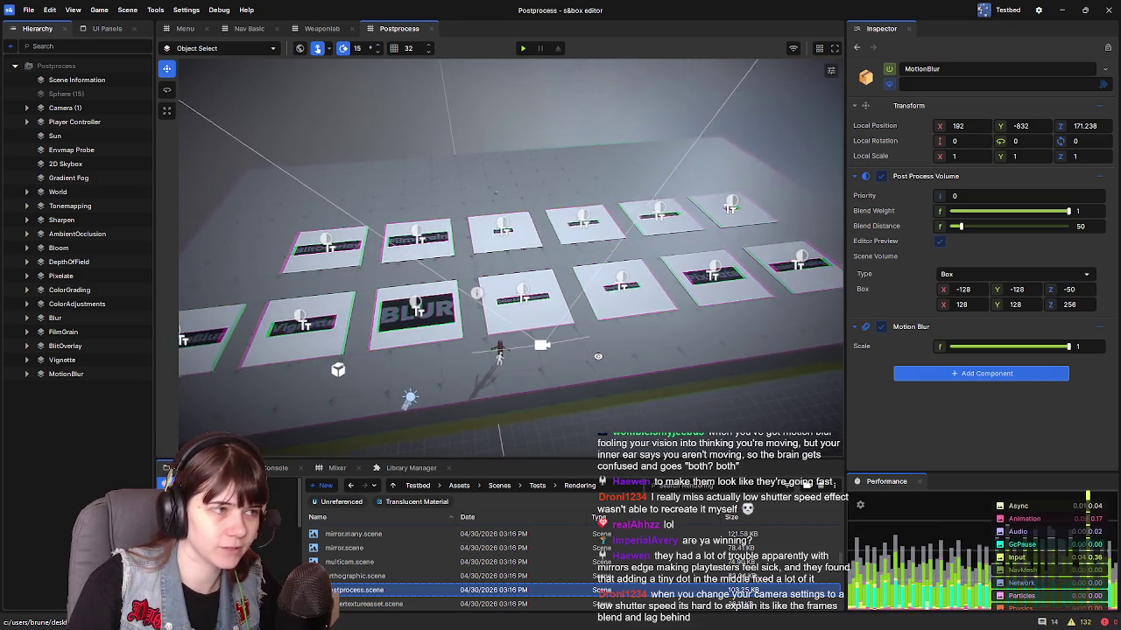
key("w")
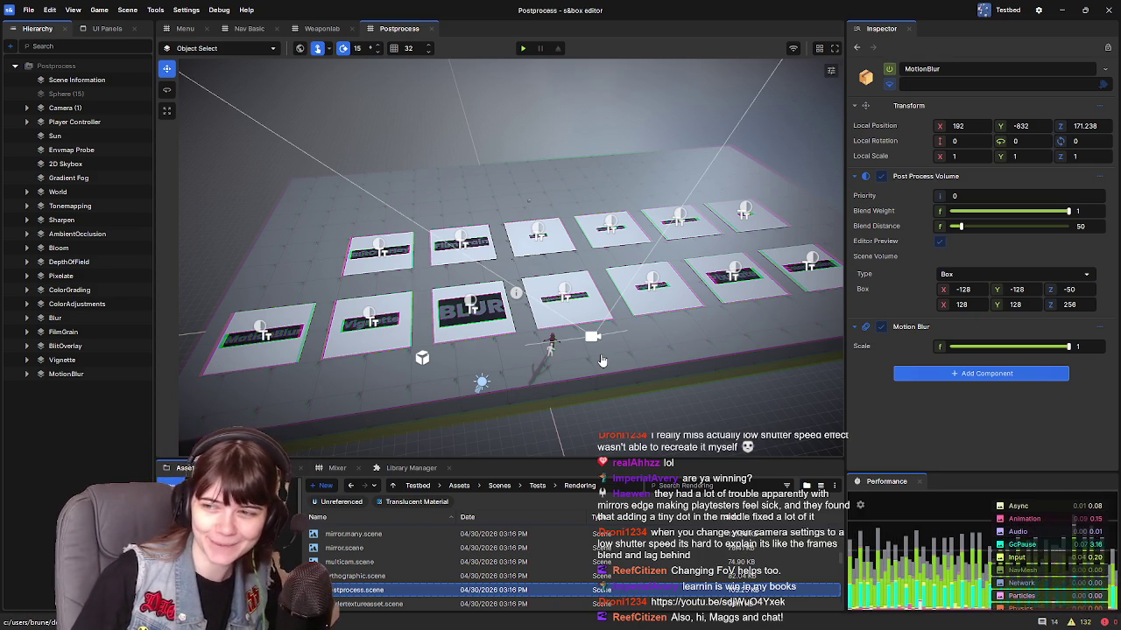
mouse_move(610, 348)
left_mouse_down()
mouse_move(582, 335)
mouse_move(605, 345)
left_mouse_up()
left_click_drag(429, 352, 523, 328)
scroll(523, 328, "up", 3)
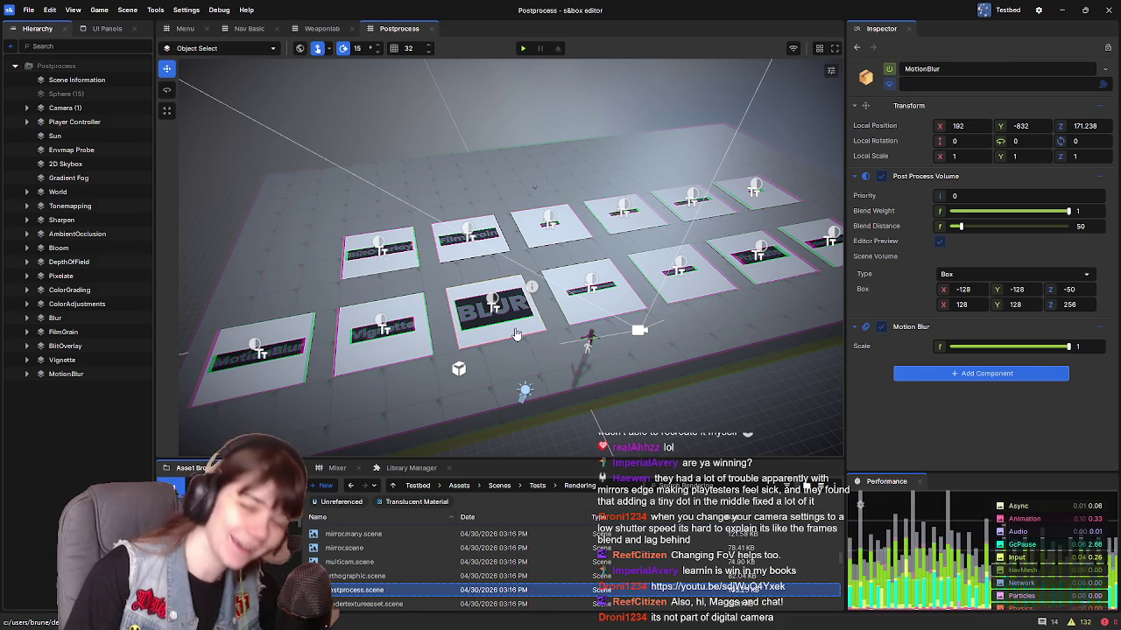
scroll(516, 334, "down", 3)
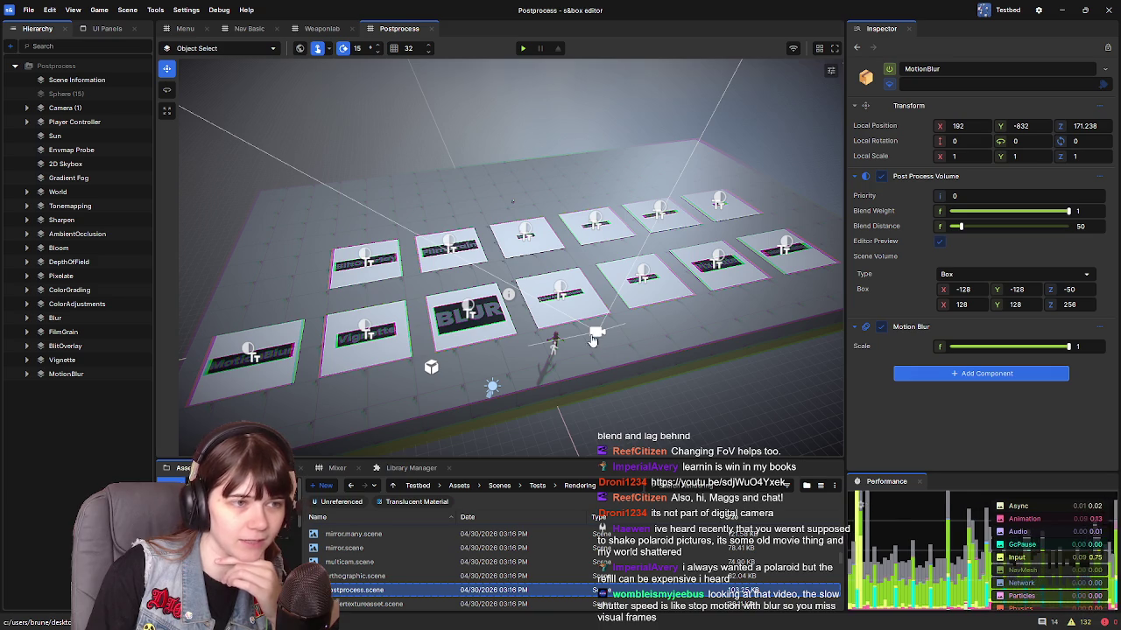
mouse_move(633, 387)
left_mouse_down()
mouse_move(645, 424)
mouse_move(710, 397)
left_mouse_up()
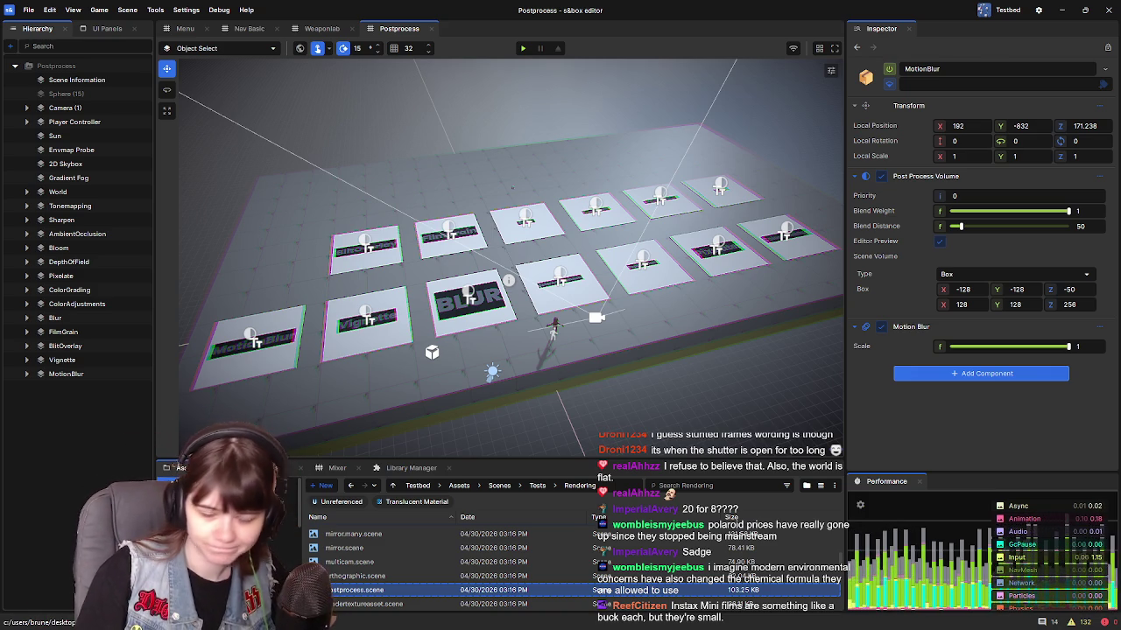
mouse_move(709, 299)
left_mouse_down()
mouse_move(686, 287)
mouse_move(462, 309)
mouse_move(528, 334)
mouse_move(563, 318)
mouse_move(586, 324)
mouse_move(568, 314)
mouse_move(538, 331)
mouse_move(487, 314)
left_mouse_up()
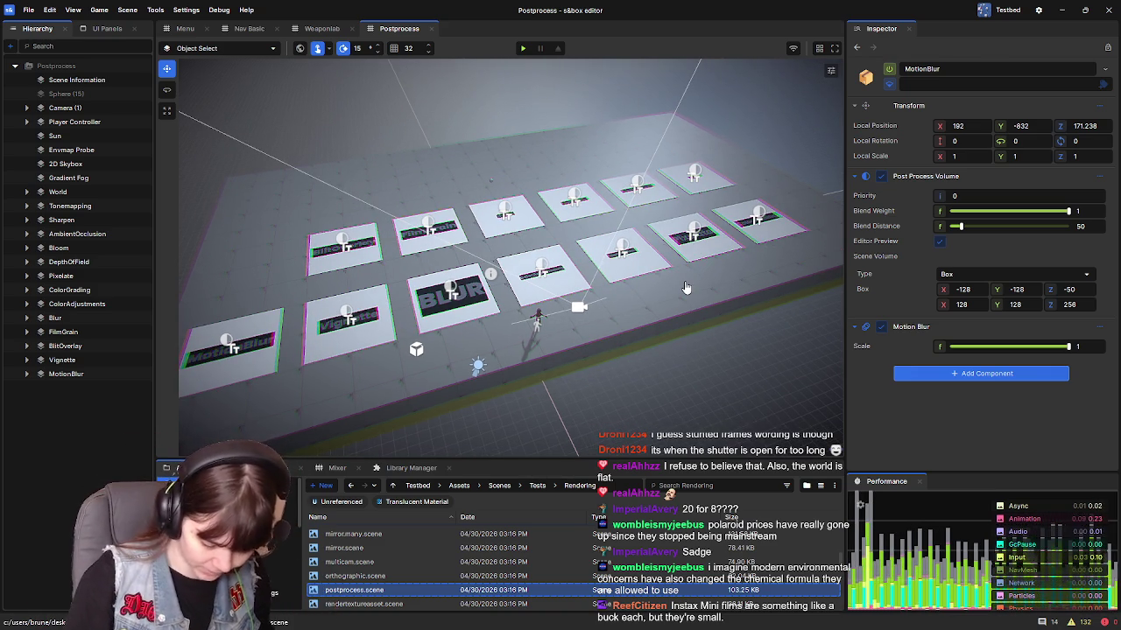
left_click(352, 29)
Step: Close the Nav Basic and Menu scenes and select the MotionBlur tile's cube
left_click(277, 29)
left_click(204, 29)
mouse_move(719, 290)
left_mouse_down()
mouse_move(552, 295)
mouse_move(654, 263)
mouse_move(718, 271)
left_mouse_up()
left_click(653, 263)
left_click(27, 374)
Step: Inspect the Vignette tile's cube, label text and volume settings
left_click_drag(490, 315, 692, 300)
left_click(554, 316)
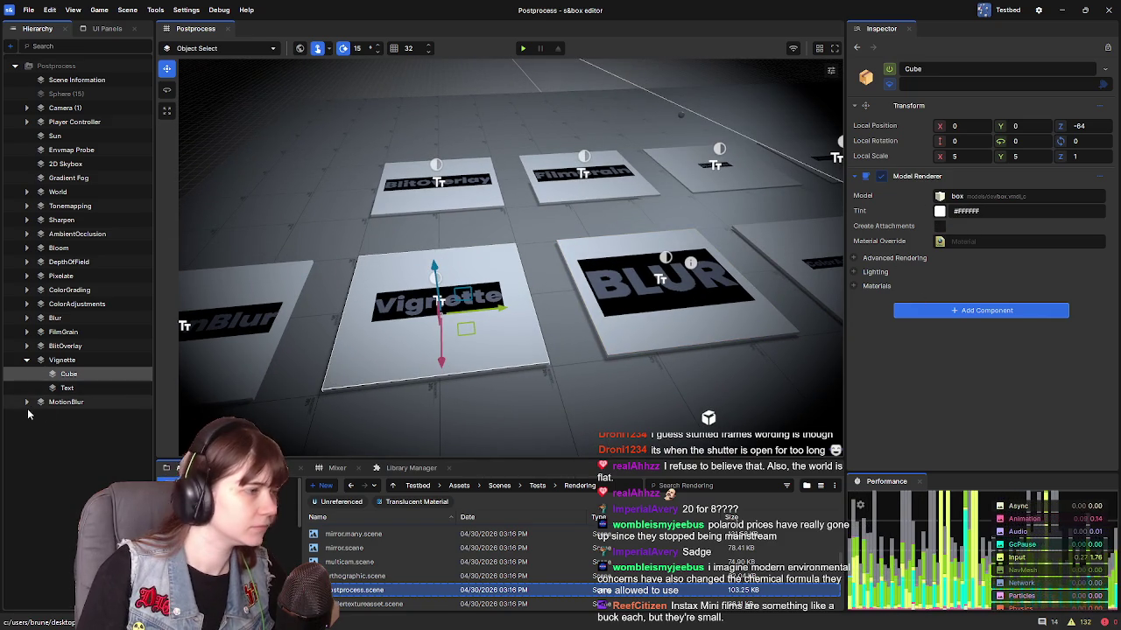
left_click(70, 389)
key("s")
key("w")
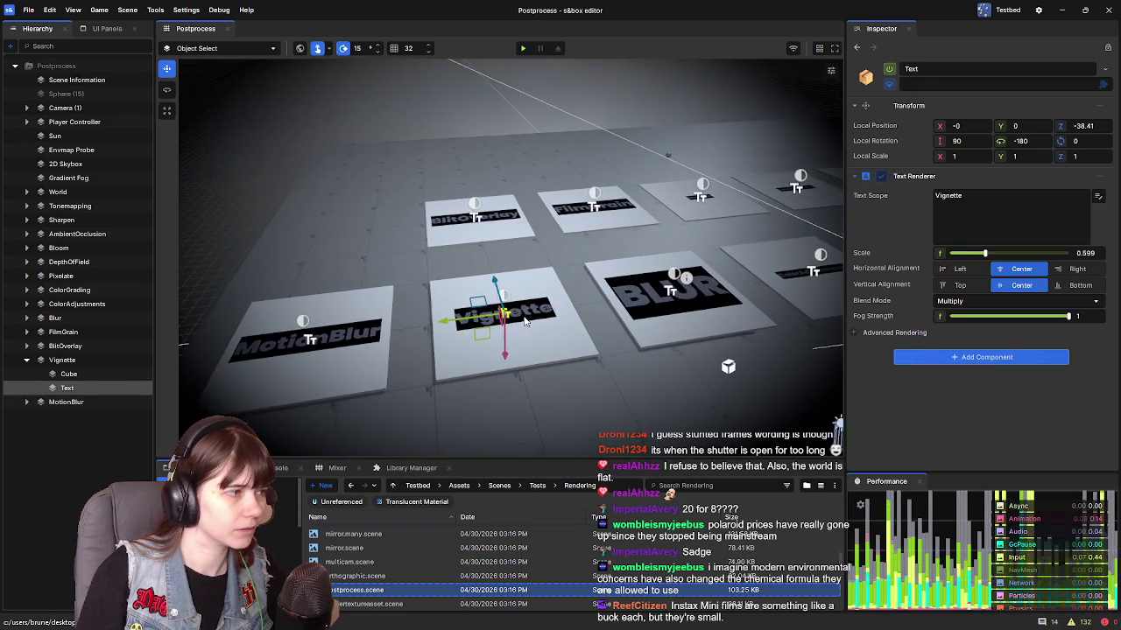
left_click(61, 361)
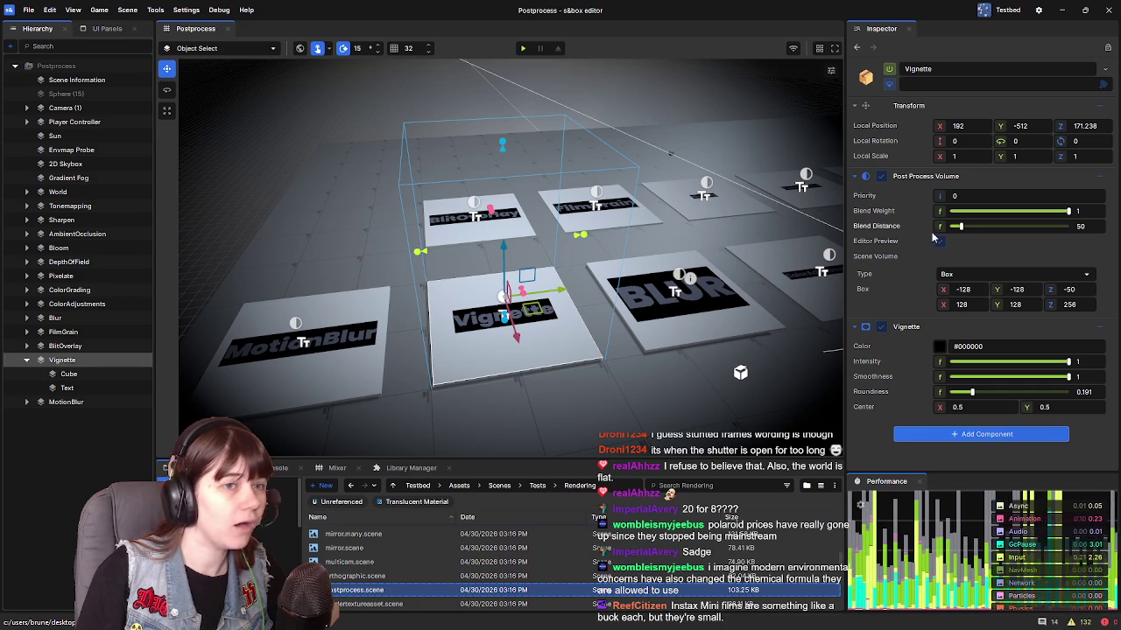
left_click(113, 374)
left_click(98, 388)
left_click(98, 362)
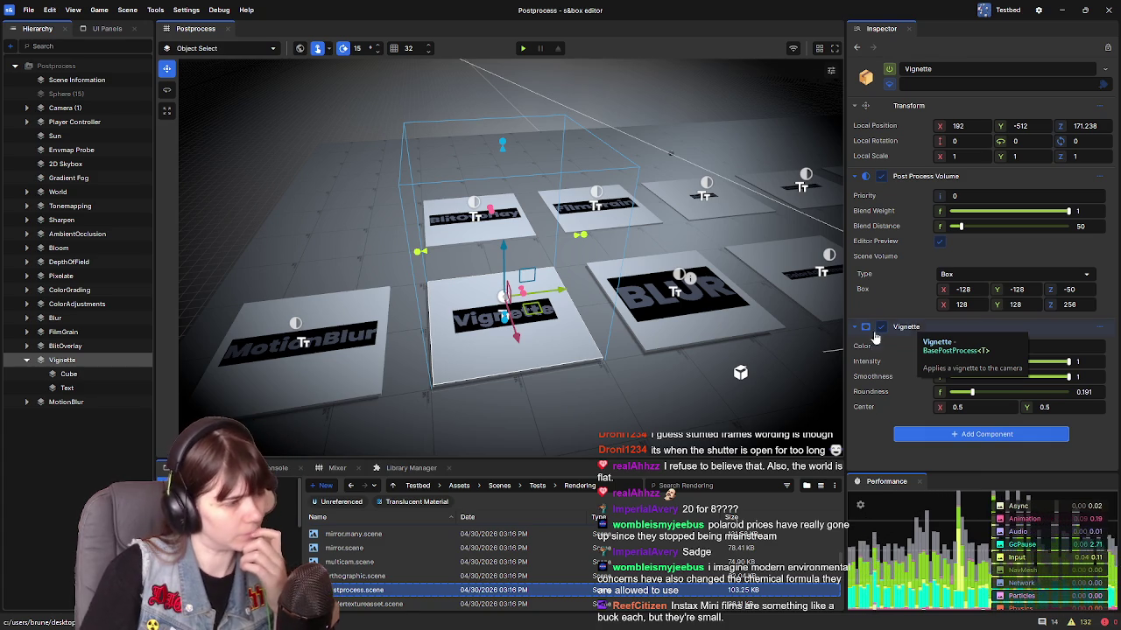
Step: Preview the BlitOverlay, FilmGrain and Blur volumes, return to Vignette, and show local projects
left_click(67, 346)
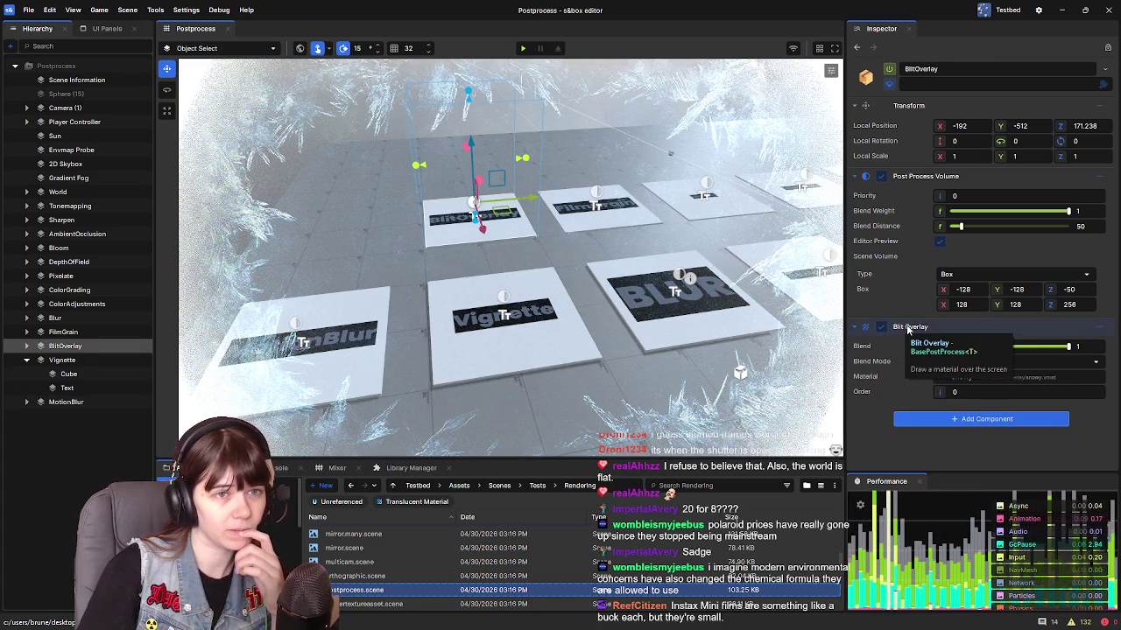
left_click(53, 333)
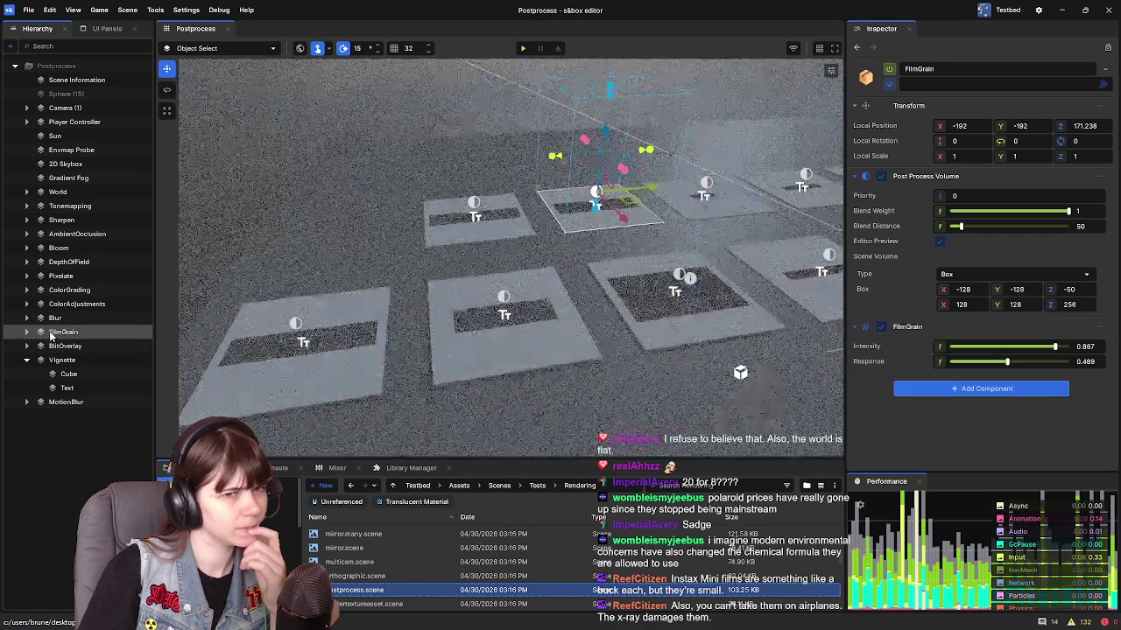
left_click(54, 317)
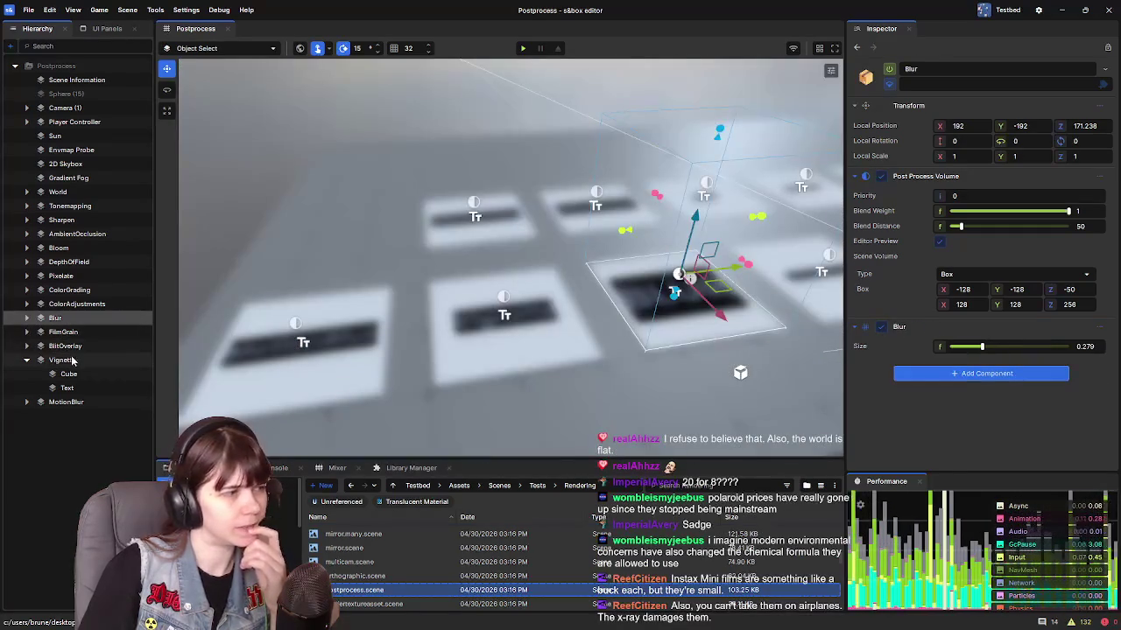
left_click(66, 360)
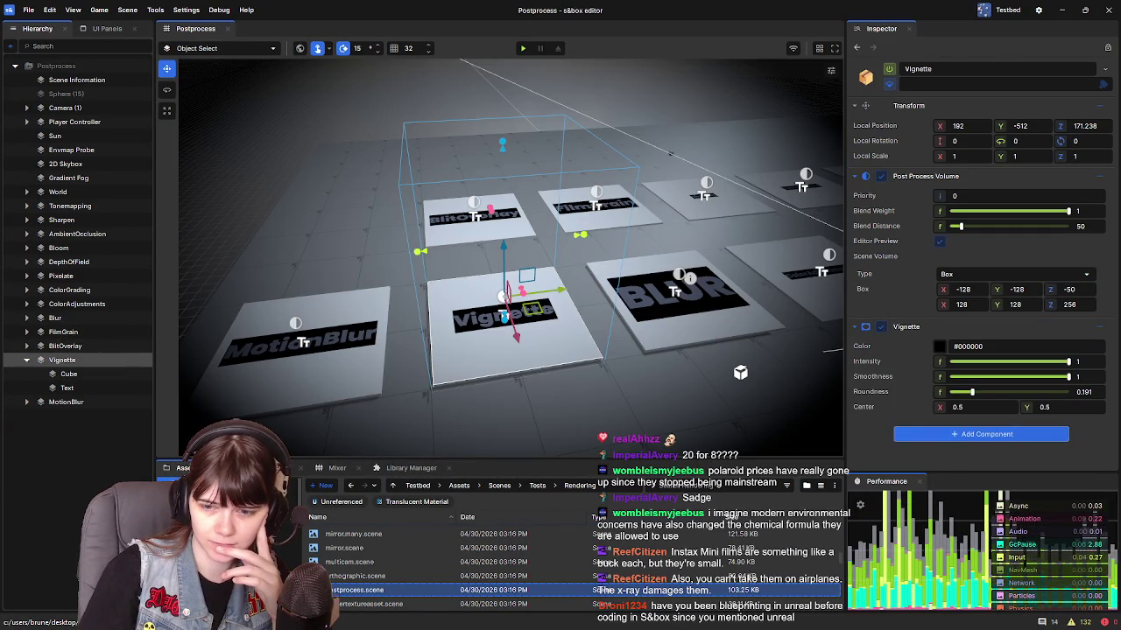
left_click(618, 263)
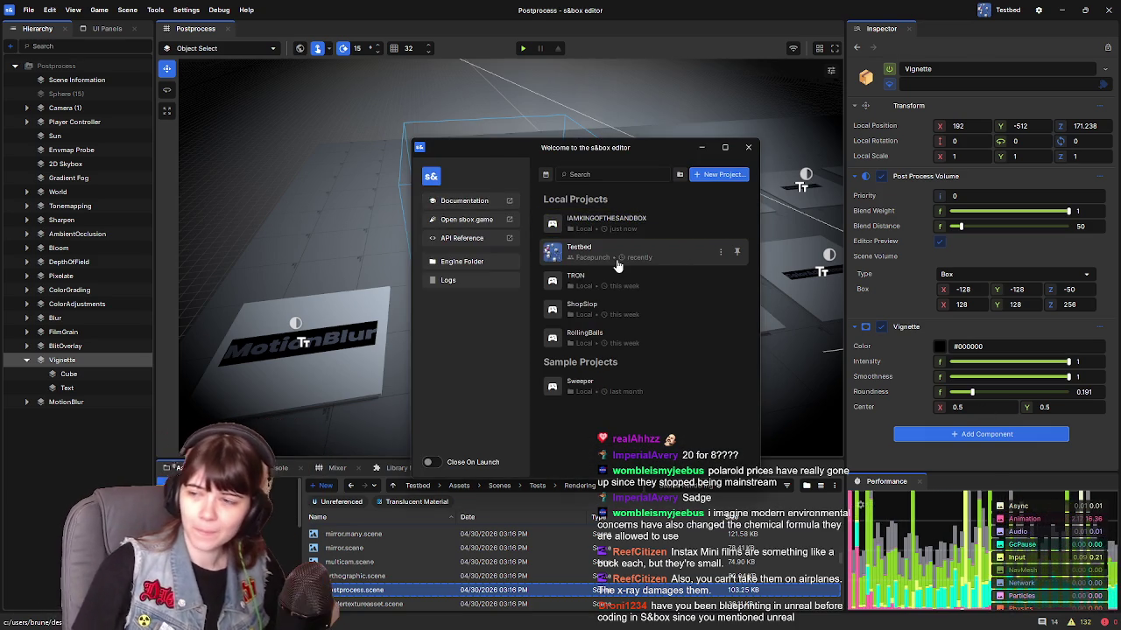
left_click(617, 264)
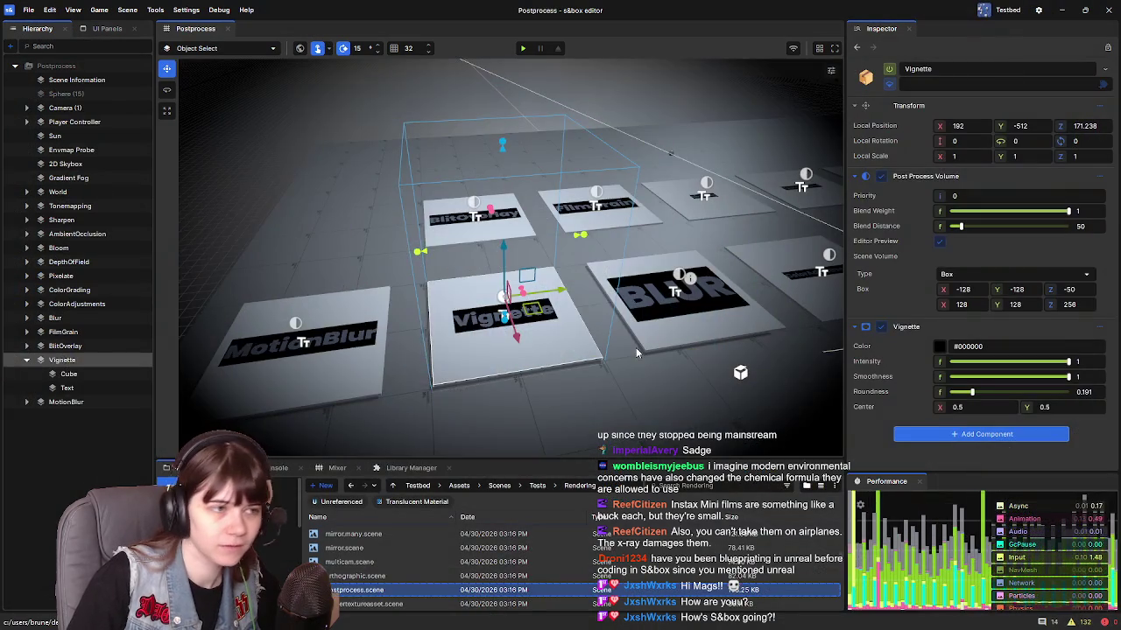
left_click_drag(635, 348, 636, 348)
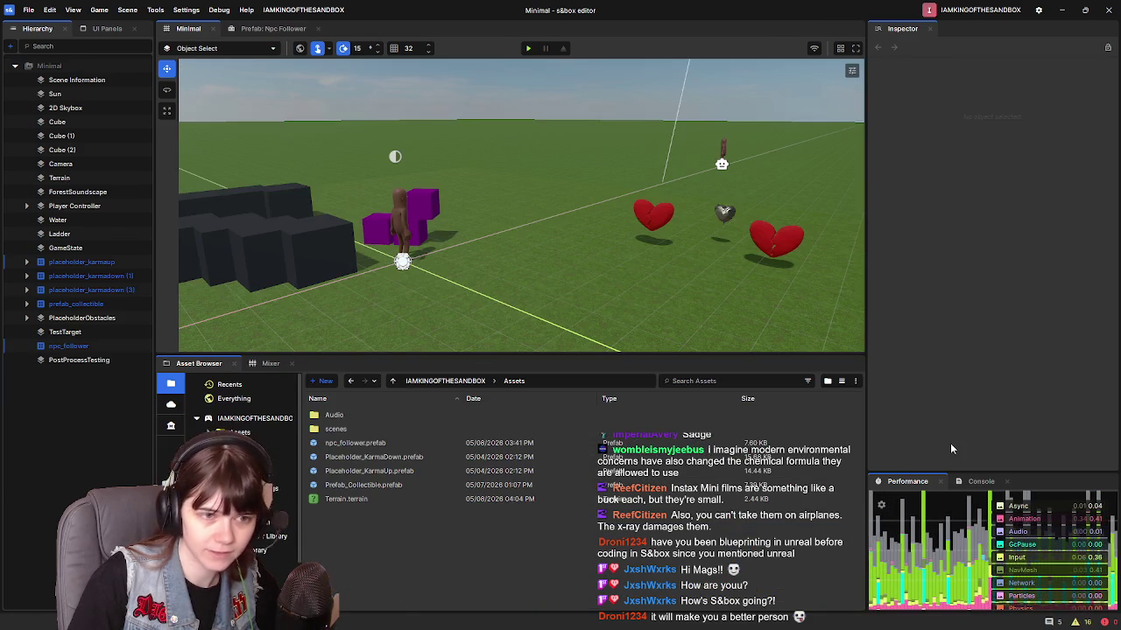
Step: Select PostProcessTesting and browse the Post Processing options under Add Component
left_click(62, 360)
left_click(994, 288)
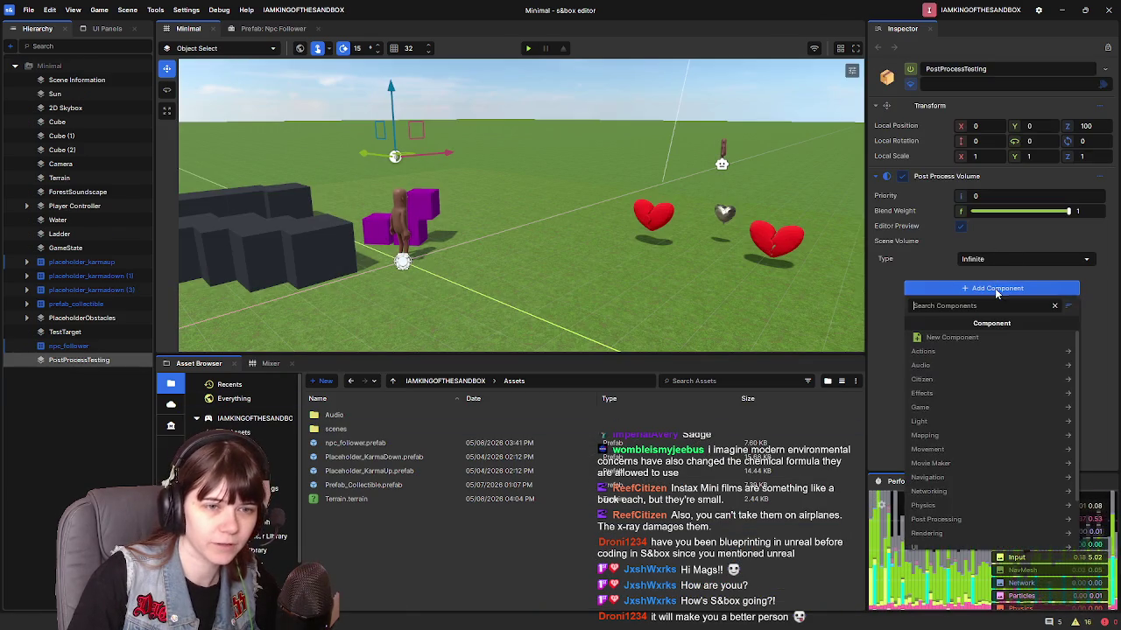
left_click(971, 458)
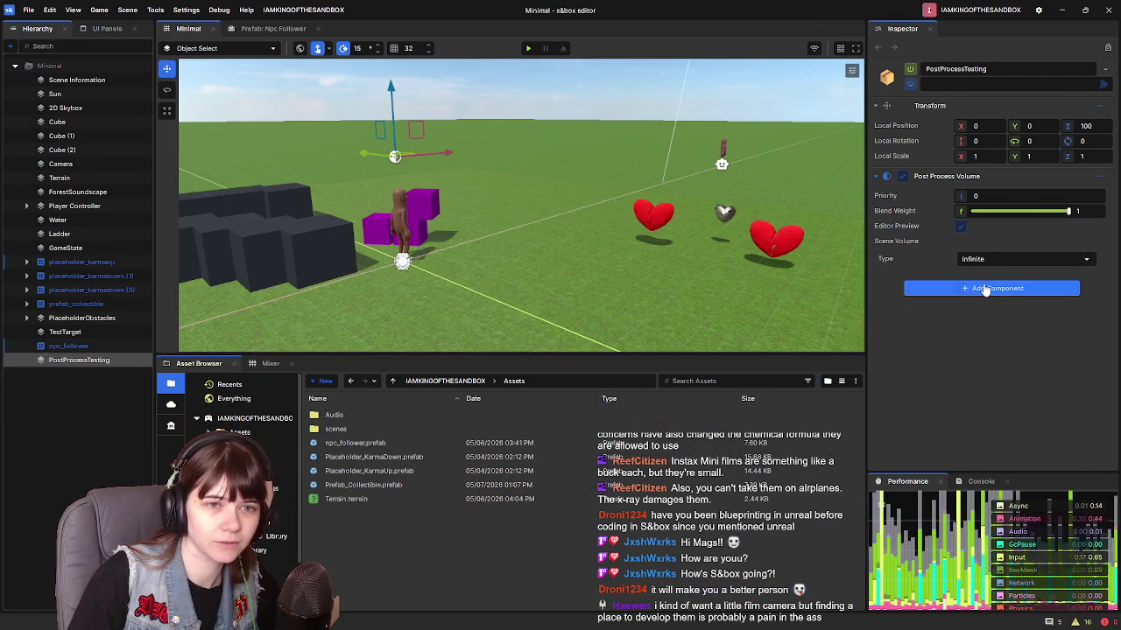
left_click(989, 288)
Step: List the Post Processing components available for PostProcessTesting
left_click(960, 520)
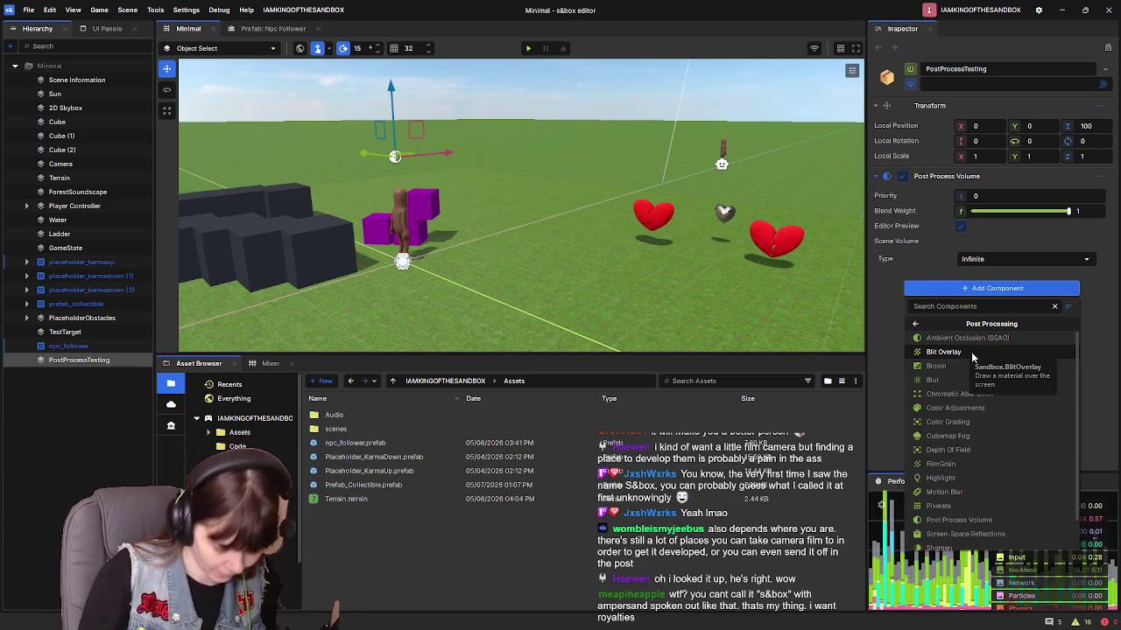
Step: Add Depth Of Field to PostProcessTesting's volume and start the game
scroll(976, 411, "down", 2)
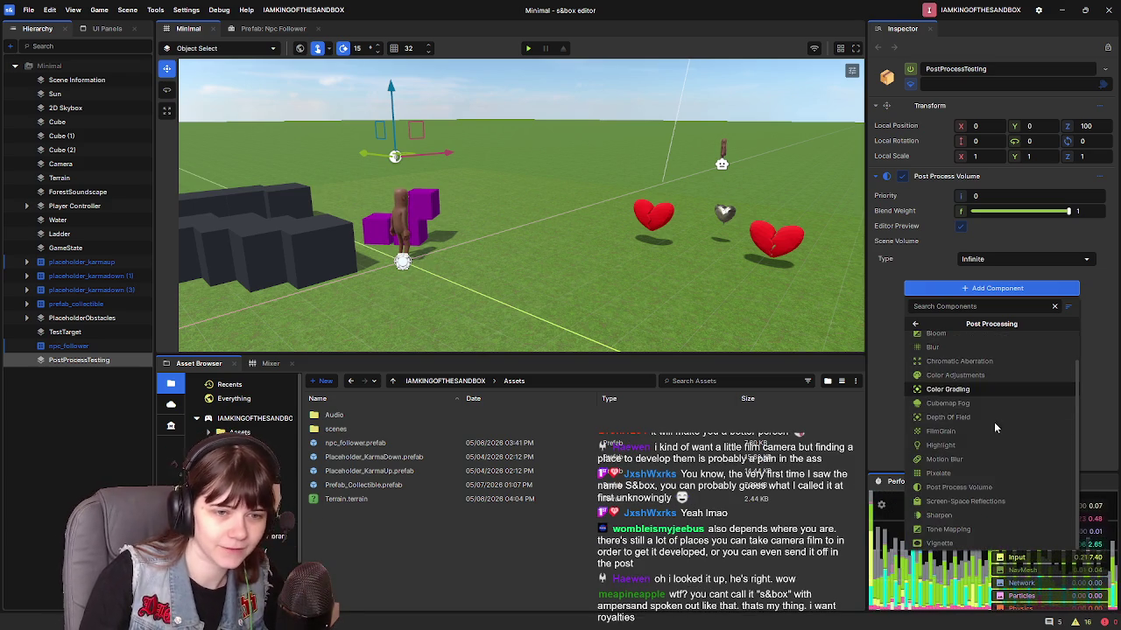
left_click(970, 420)
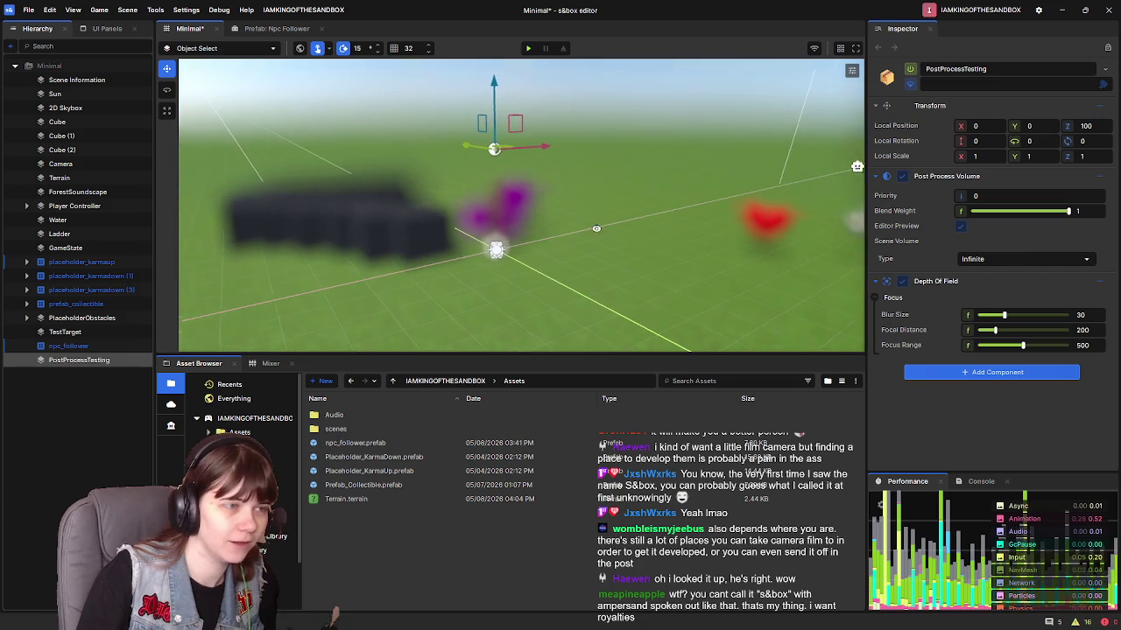
left_click_drag(597, 228, 648, 230)
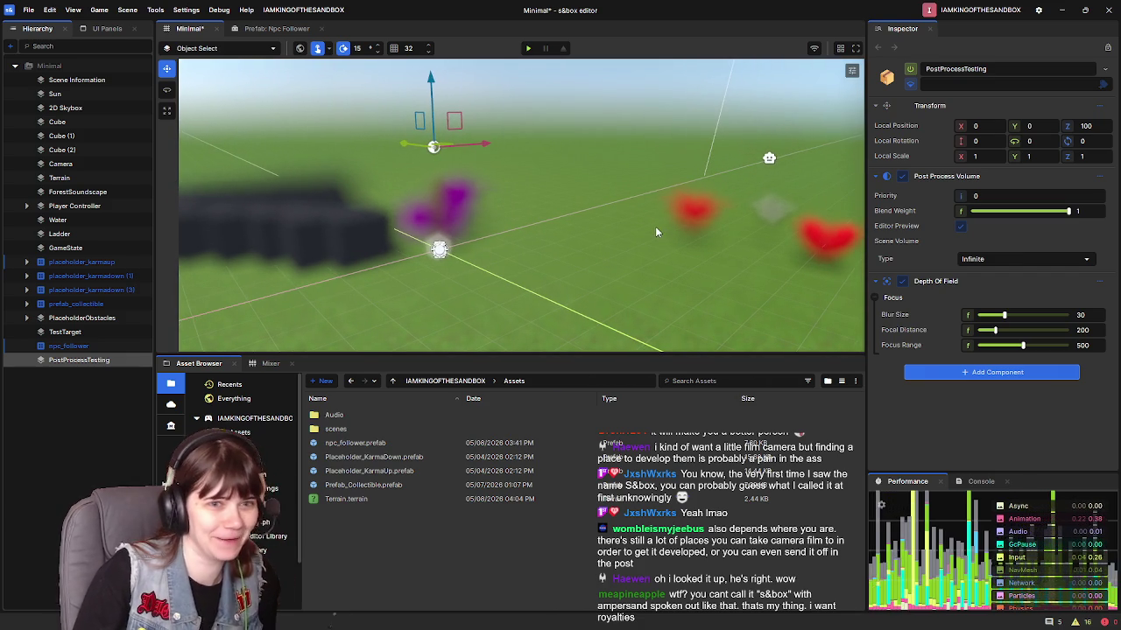
left_click(528, 50)
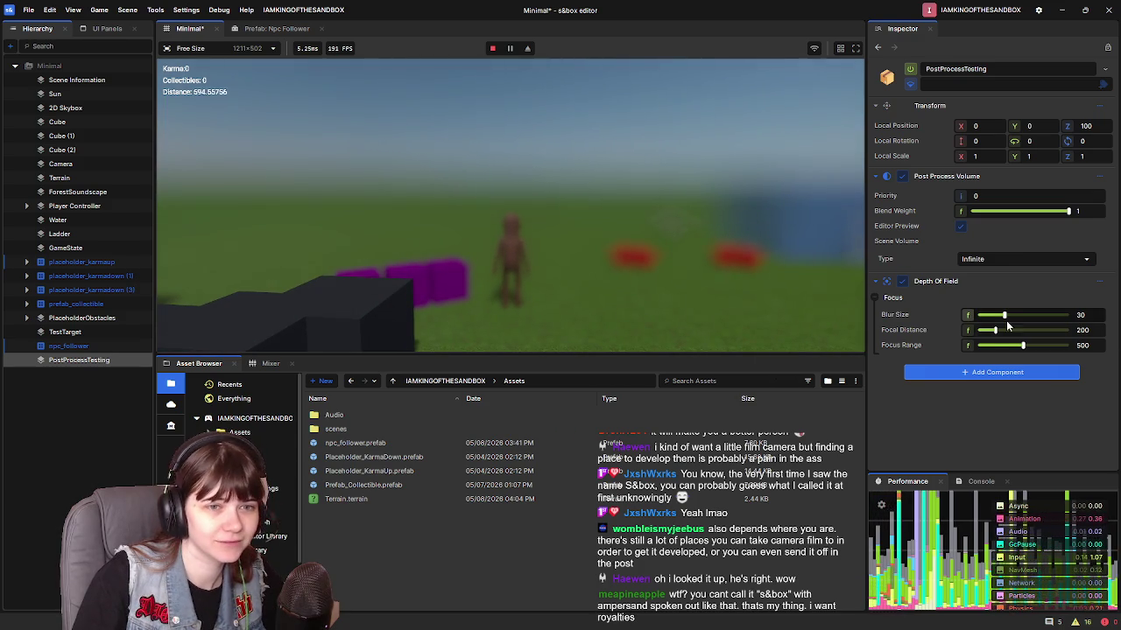
Step: Adjust Depth Of Field blur size and focal distance with the sliders during play
mouse_move(1004, 316)
left_mouse_down()
mouse_move(1022, 317)
mouse_move(982, 319)
mouse_move(1016, 333)
mouse_move(1003, 317)
mouse_move(983, 316)
mouse_move(1025, 348)
left_mouse_up()
left_click_drag(1008, 332, 1010, 334)
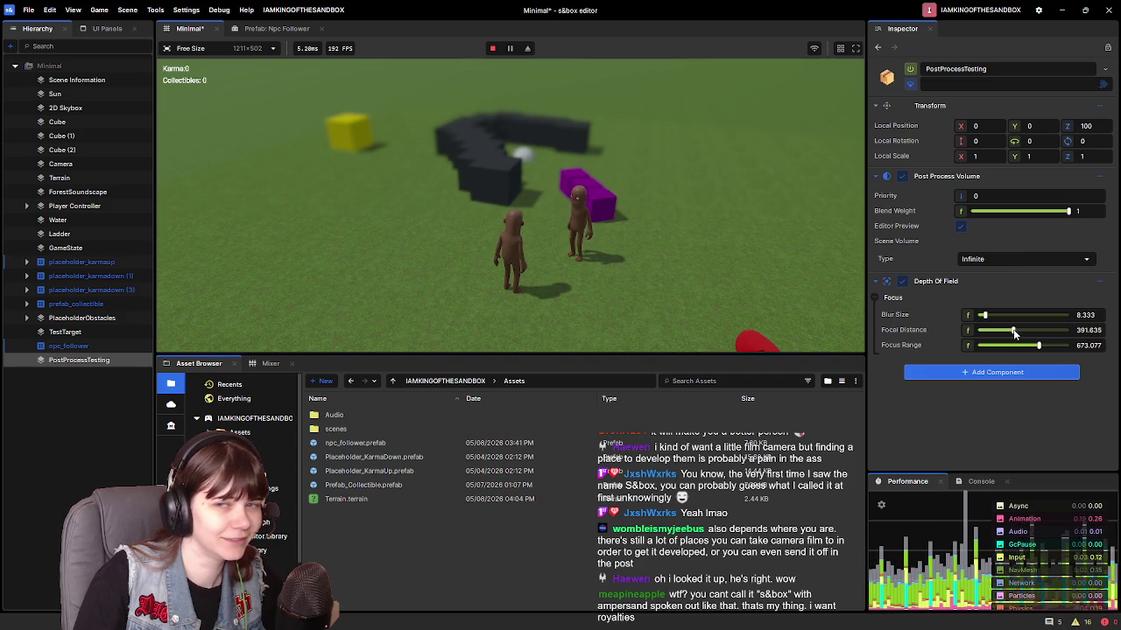
left_click(646, 263)
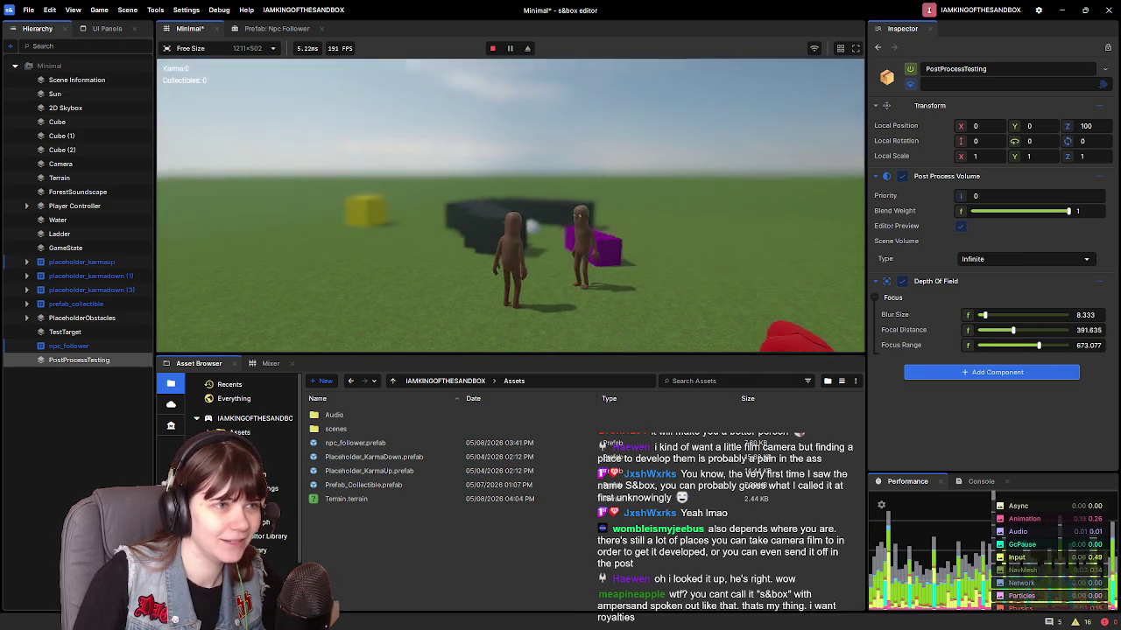
left_click_drag(984, 314, 987, 318)
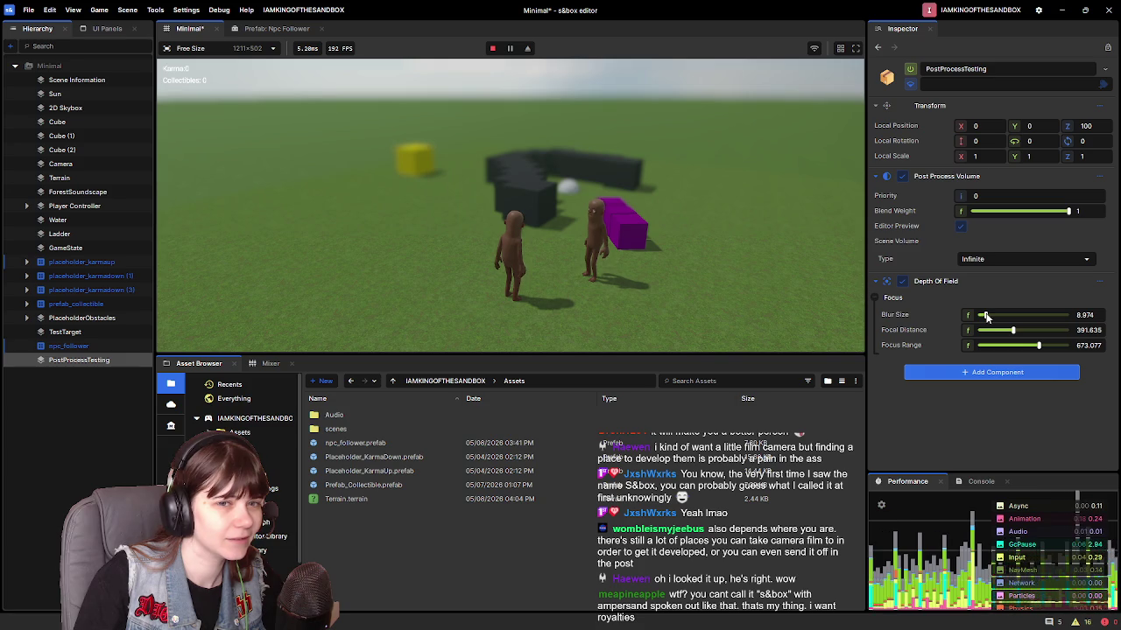
left_click(697, 289)
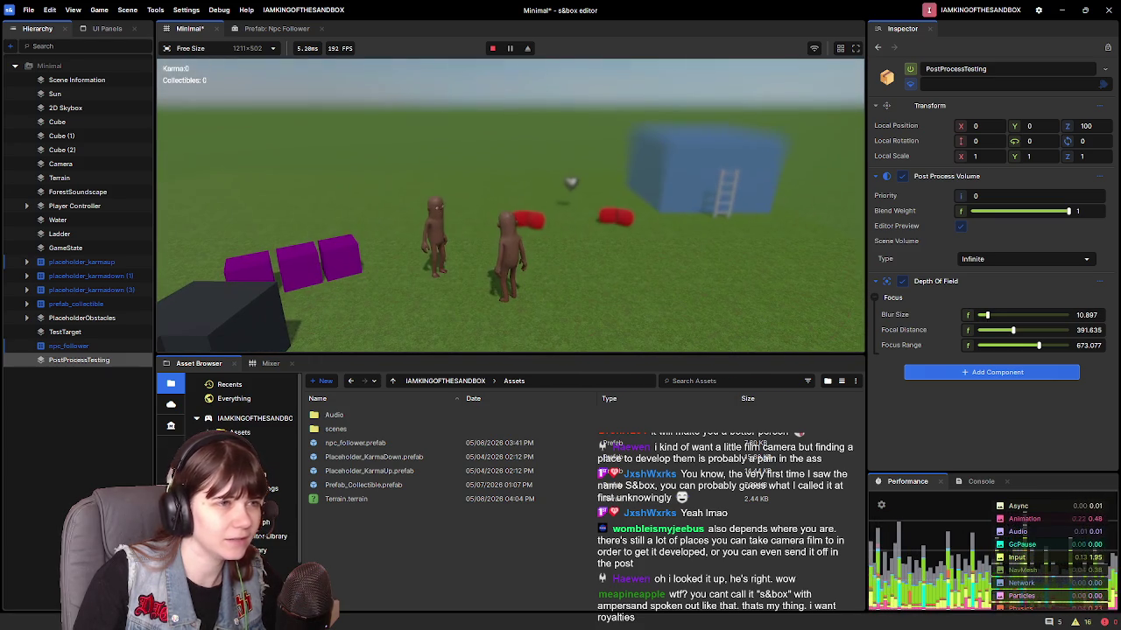
Step: Walk across the field collecting red pickups, heading toward the yellow and purple blocks
key("w")
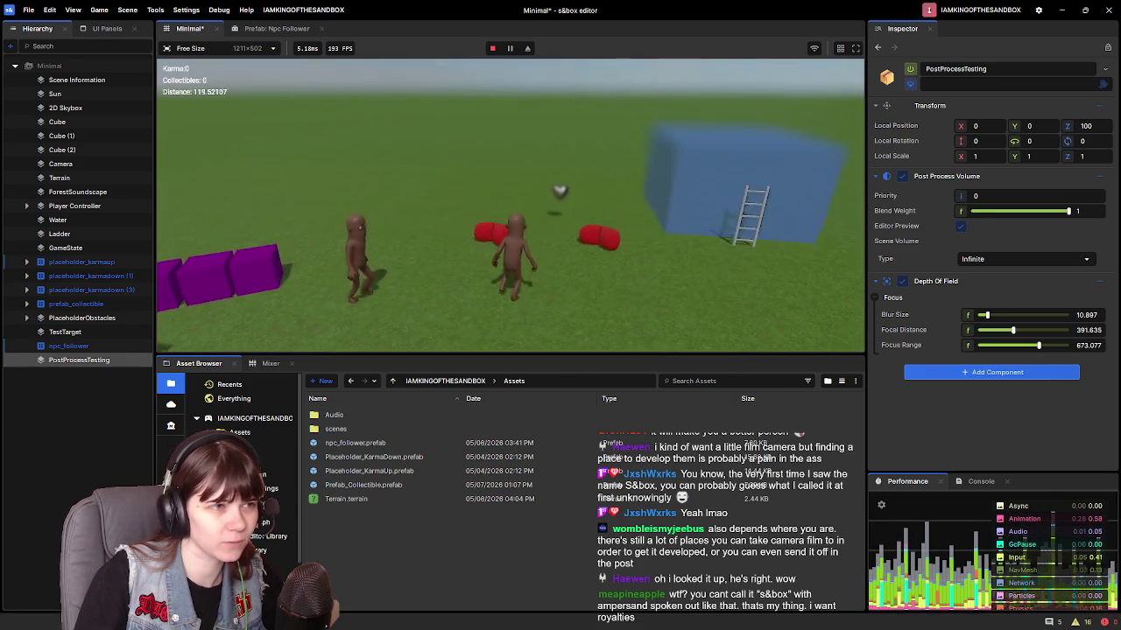
key("w")
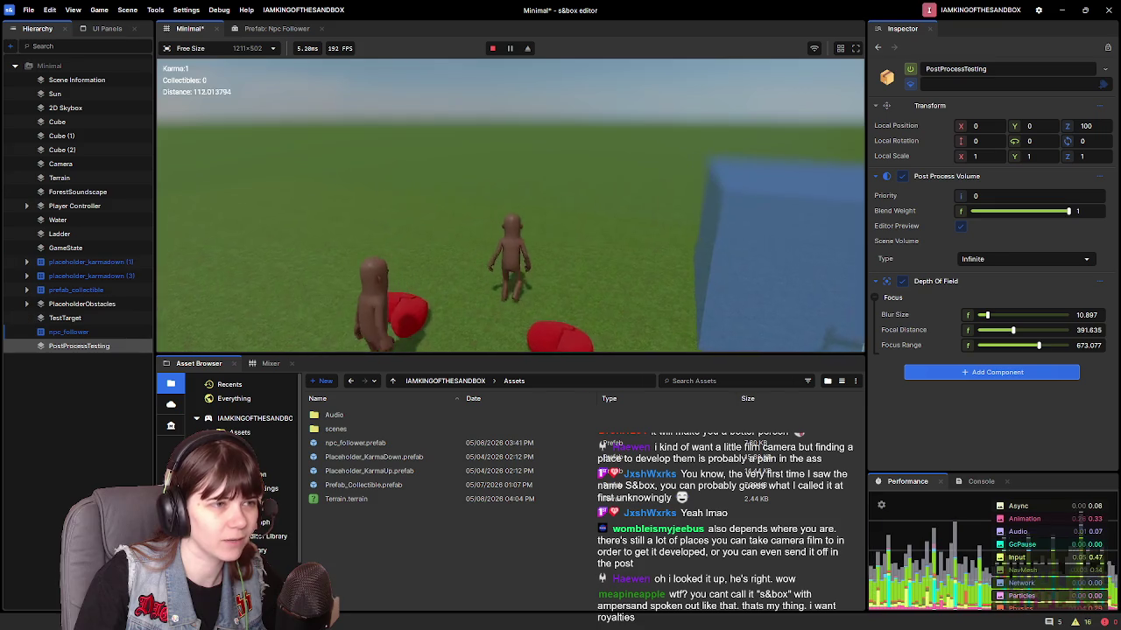
key("w")
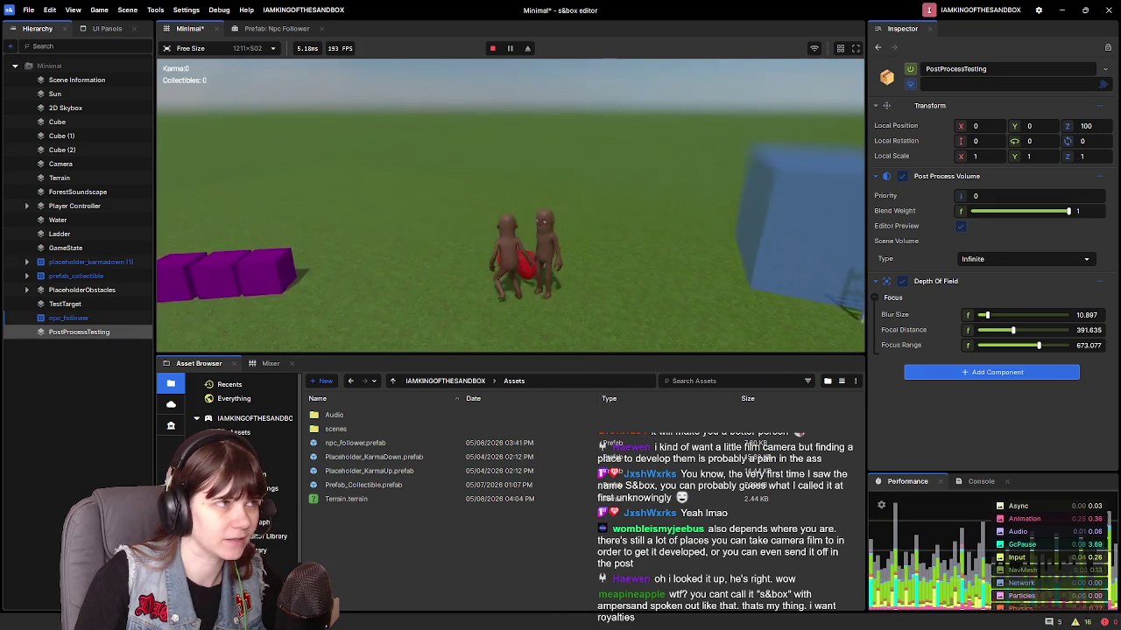
key("w")
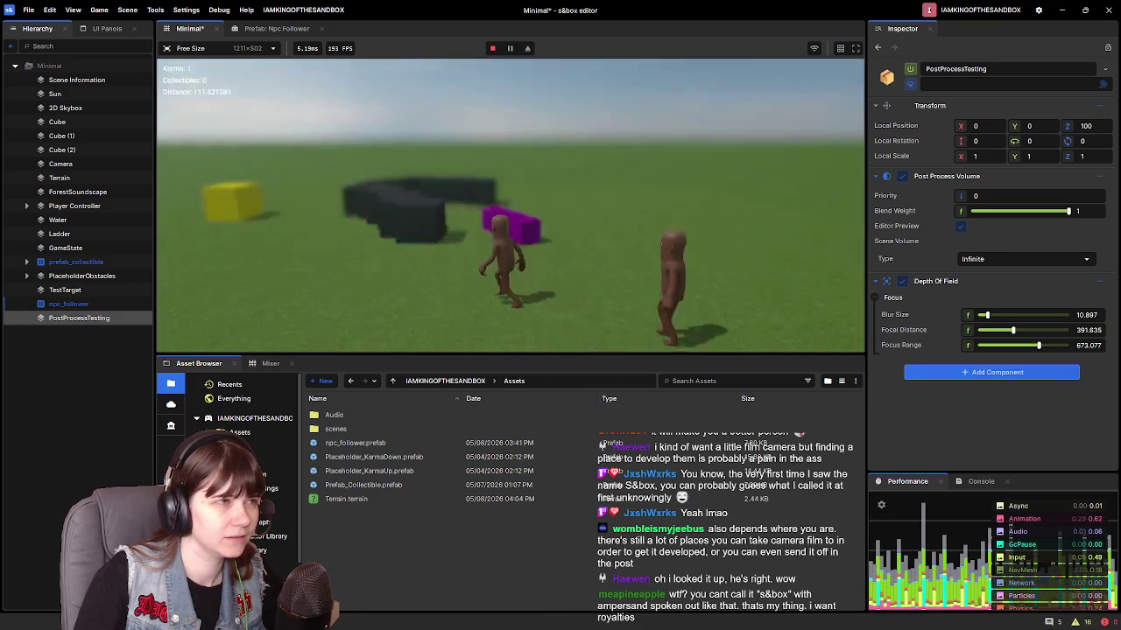
key("w")
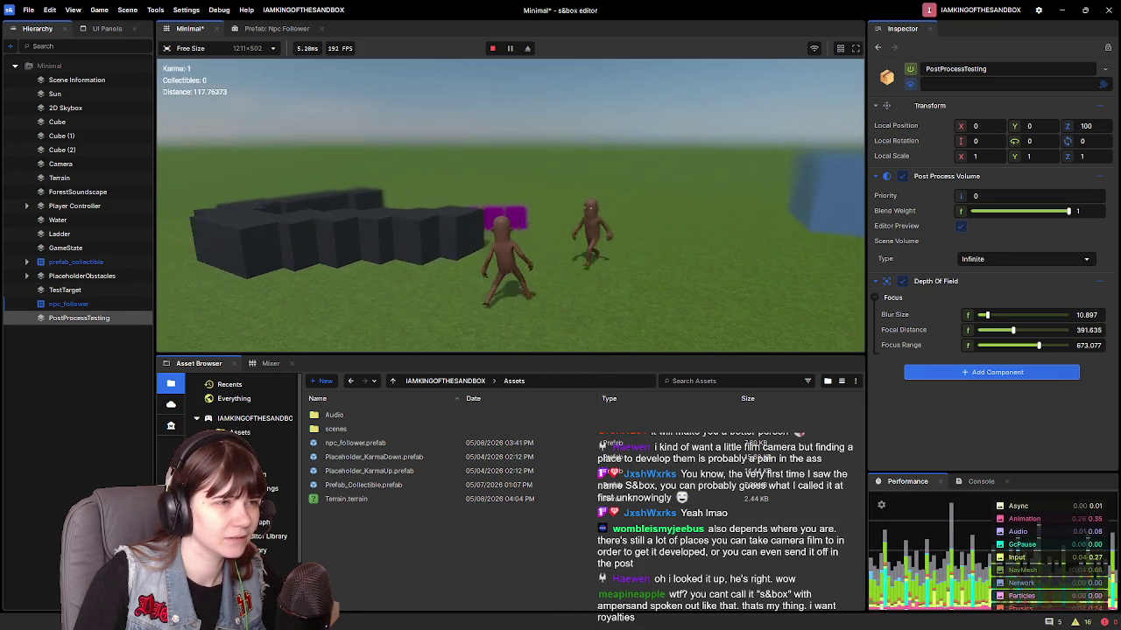
key("w")
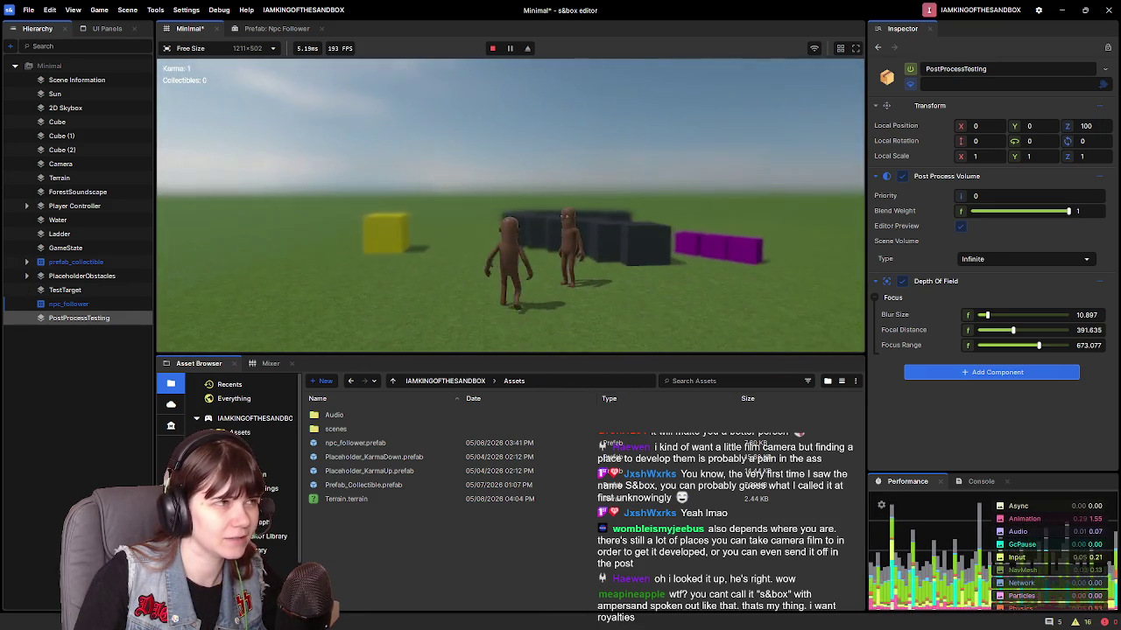
key("w")
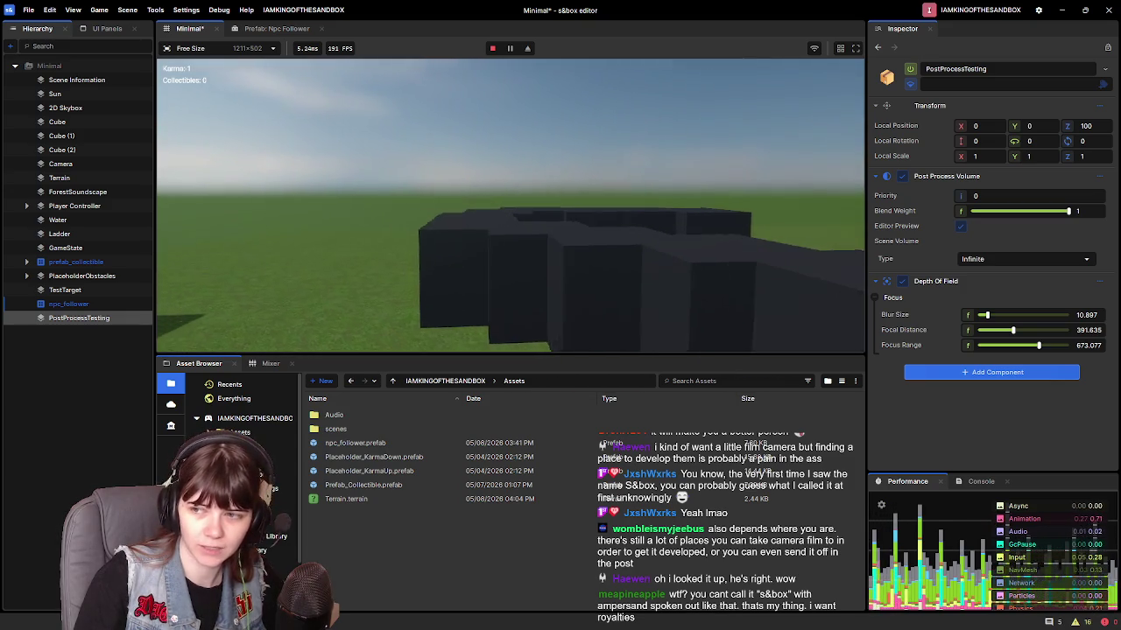
key("w")
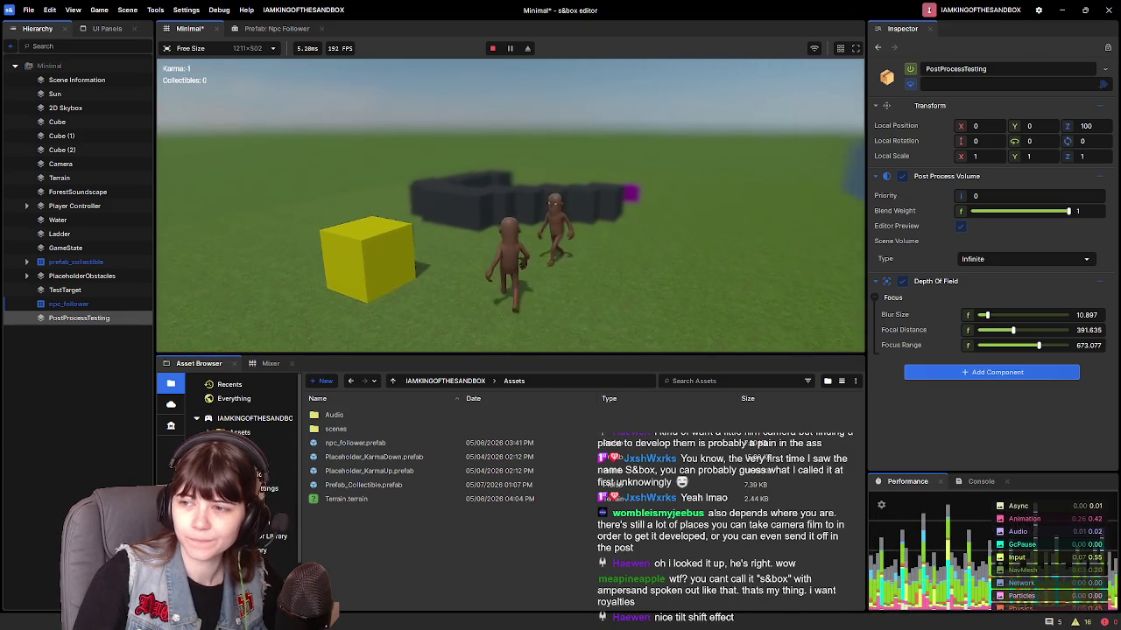
Step: Keep walking around the dark and purple cubes to check the blur
key("w")
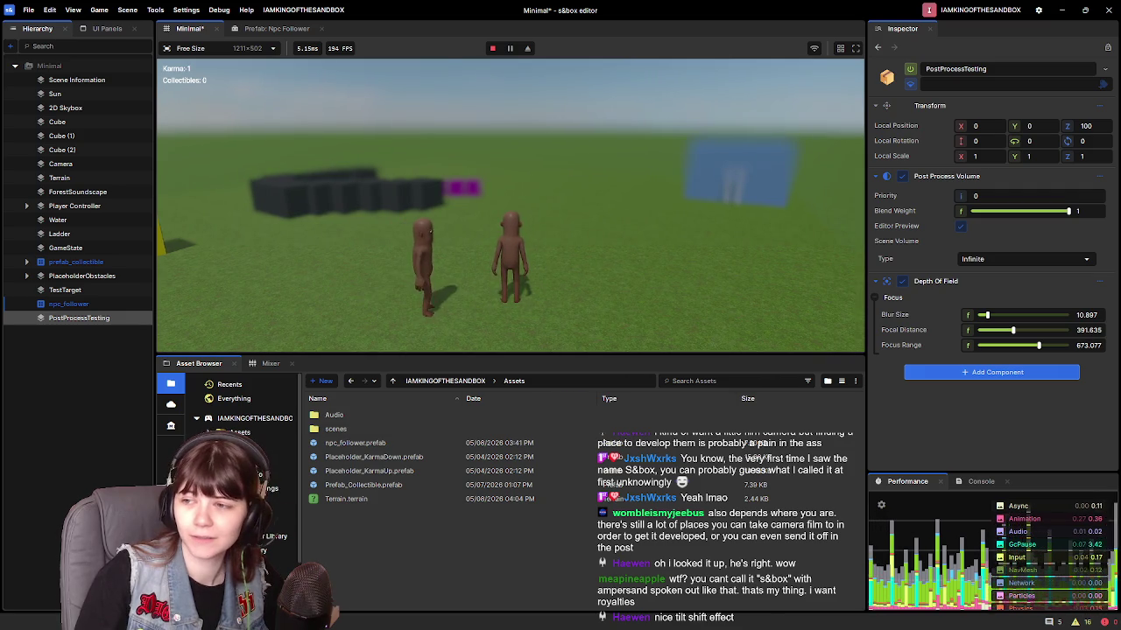
key("w")
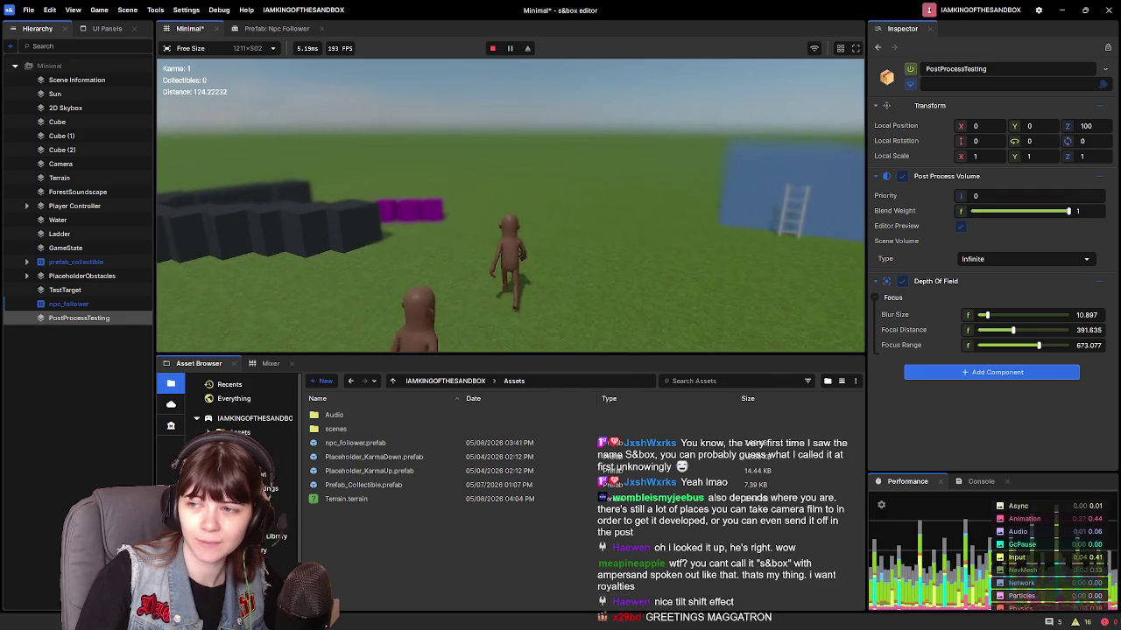
key("w")
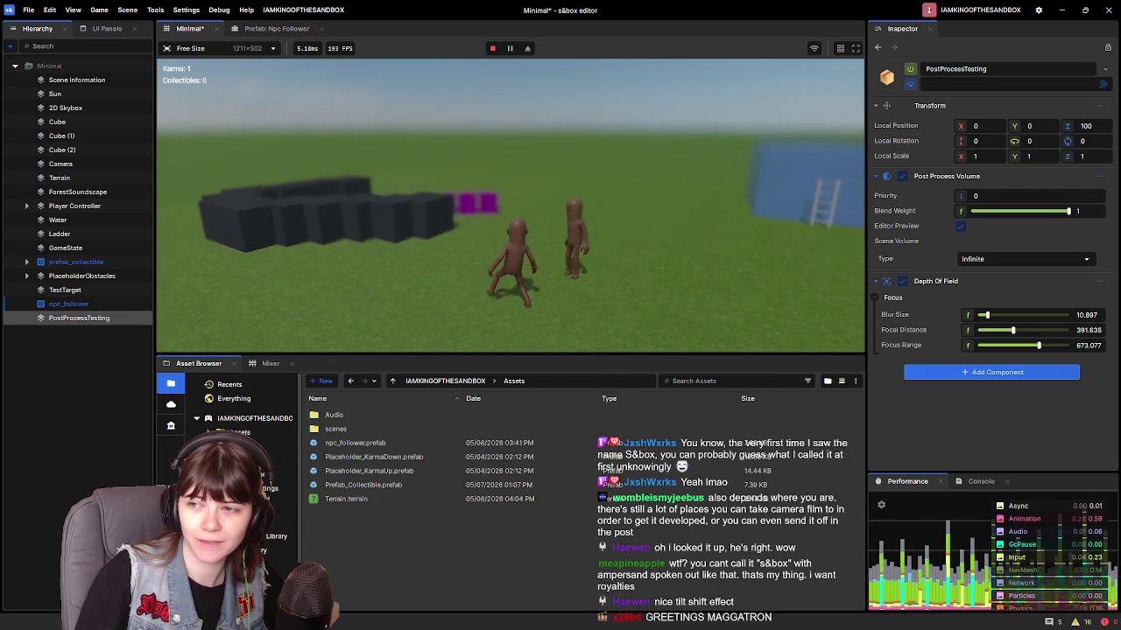
key("w")
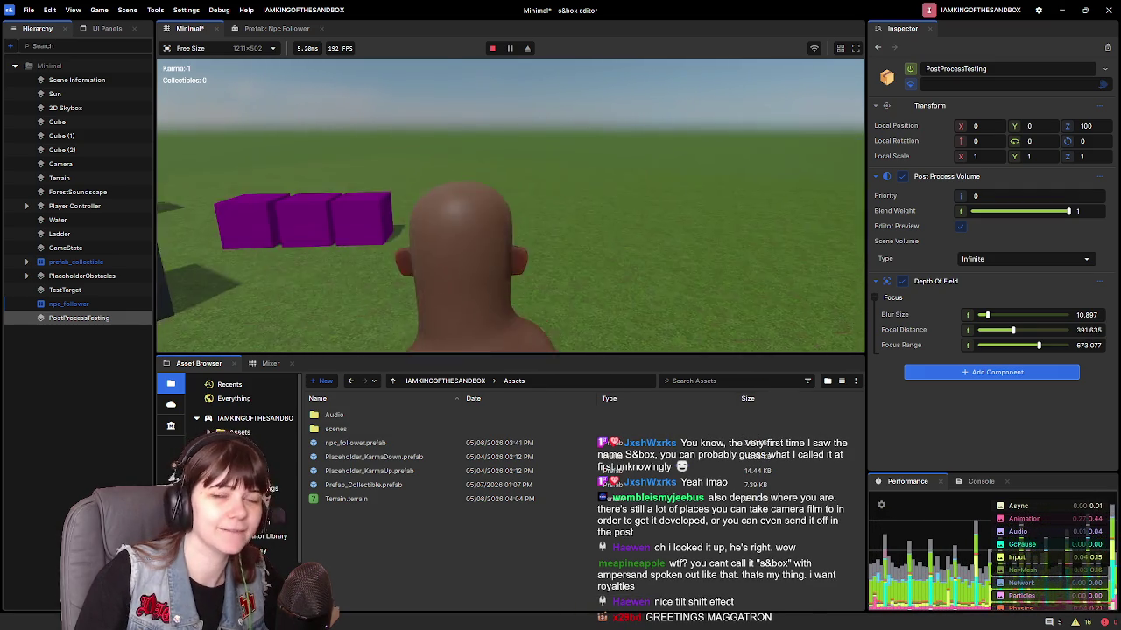
key("w")
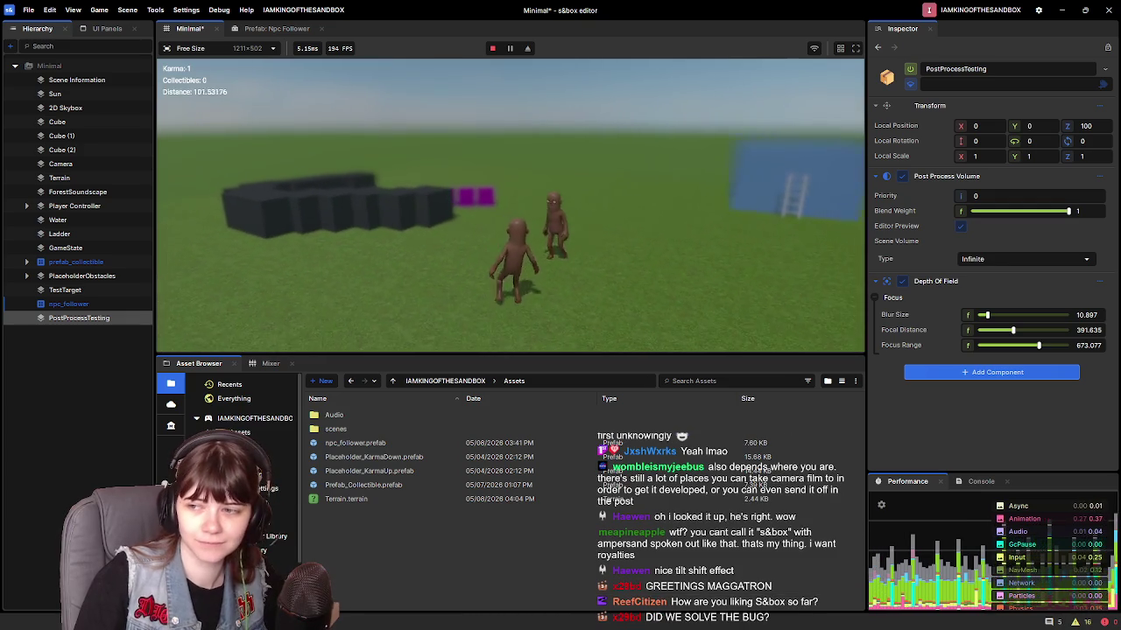
key("a")
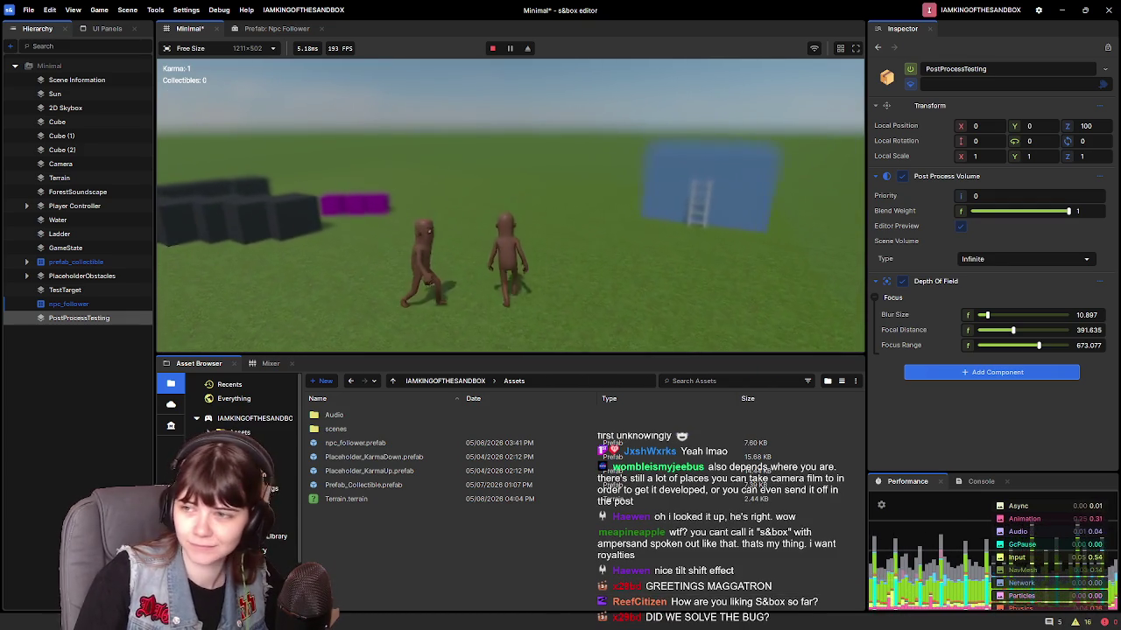
key("w")
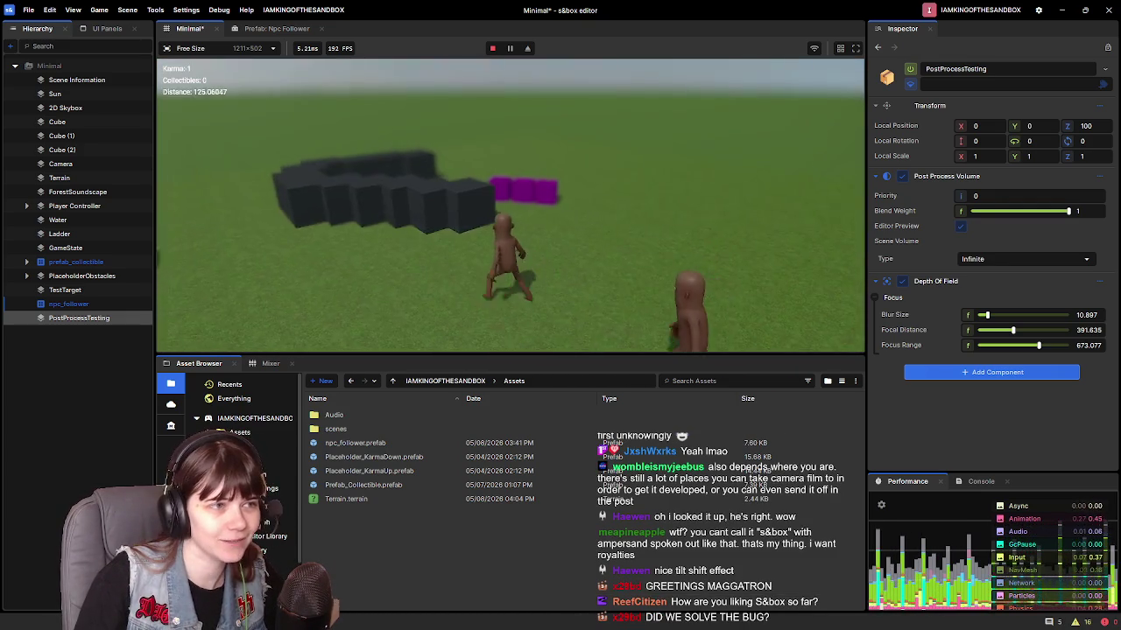
key("w")
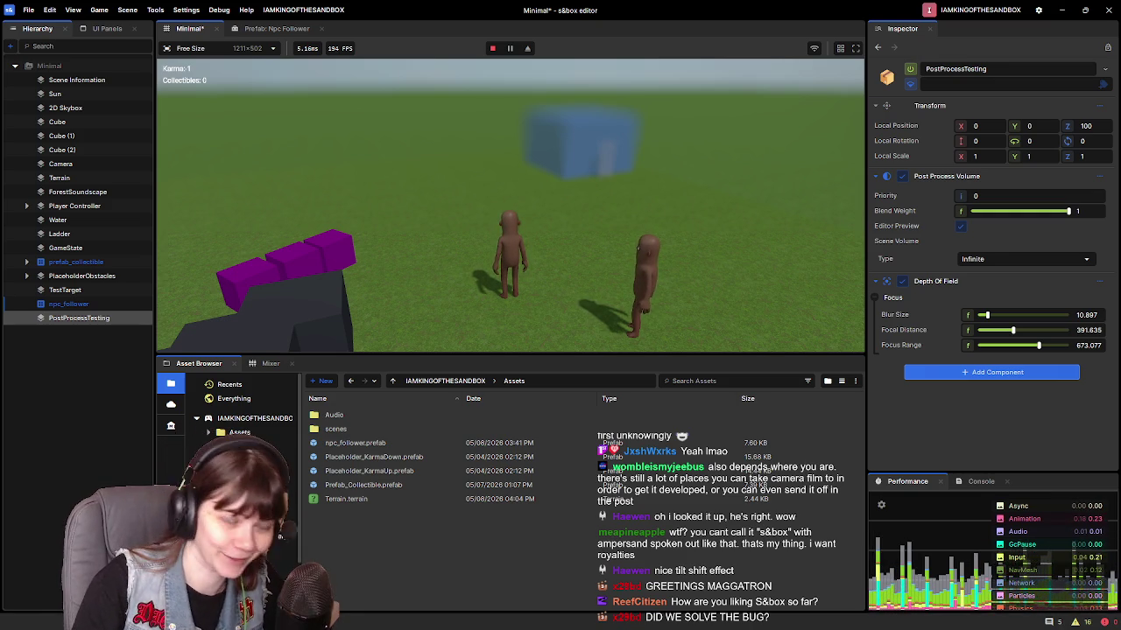
Step: Run the character onto the blue water box, off onto the grass, and back
key("w")
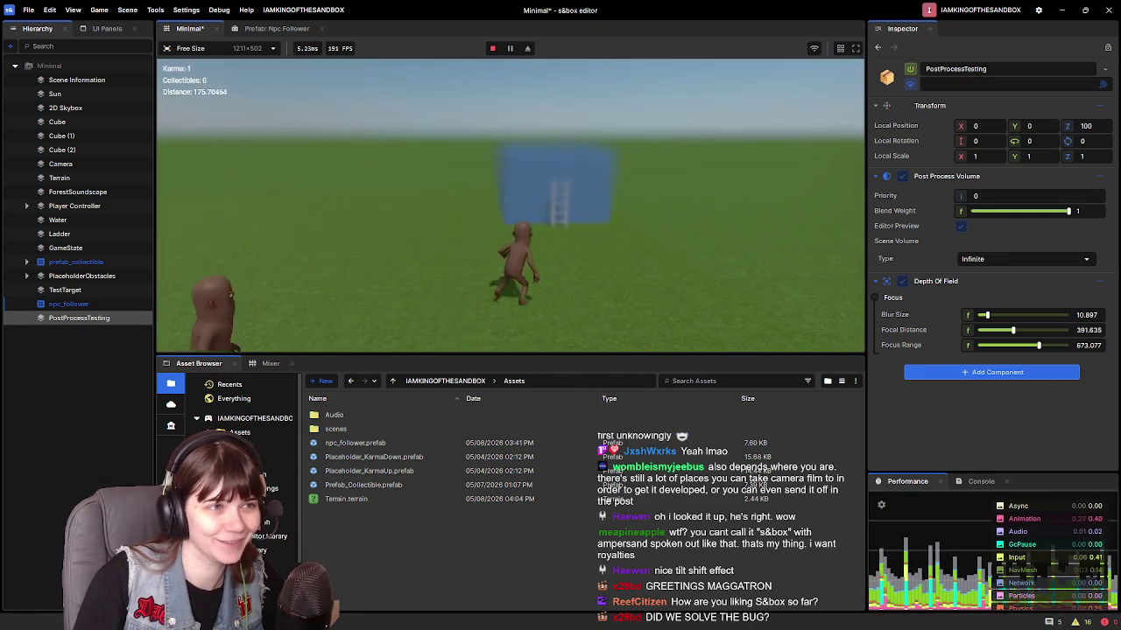
key("w")
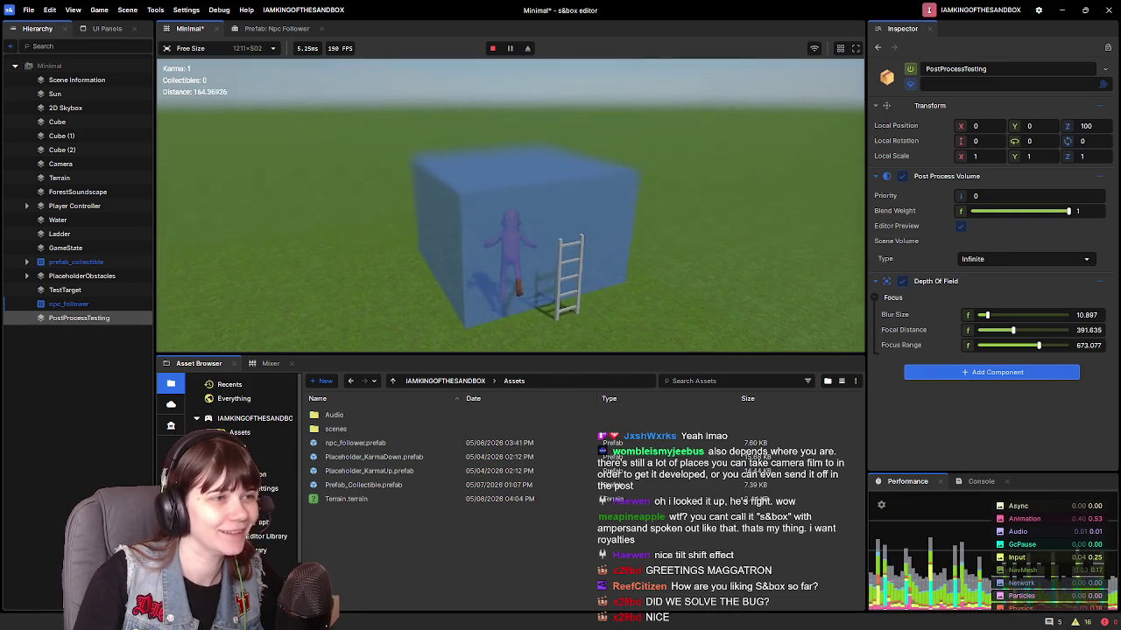
key("w")
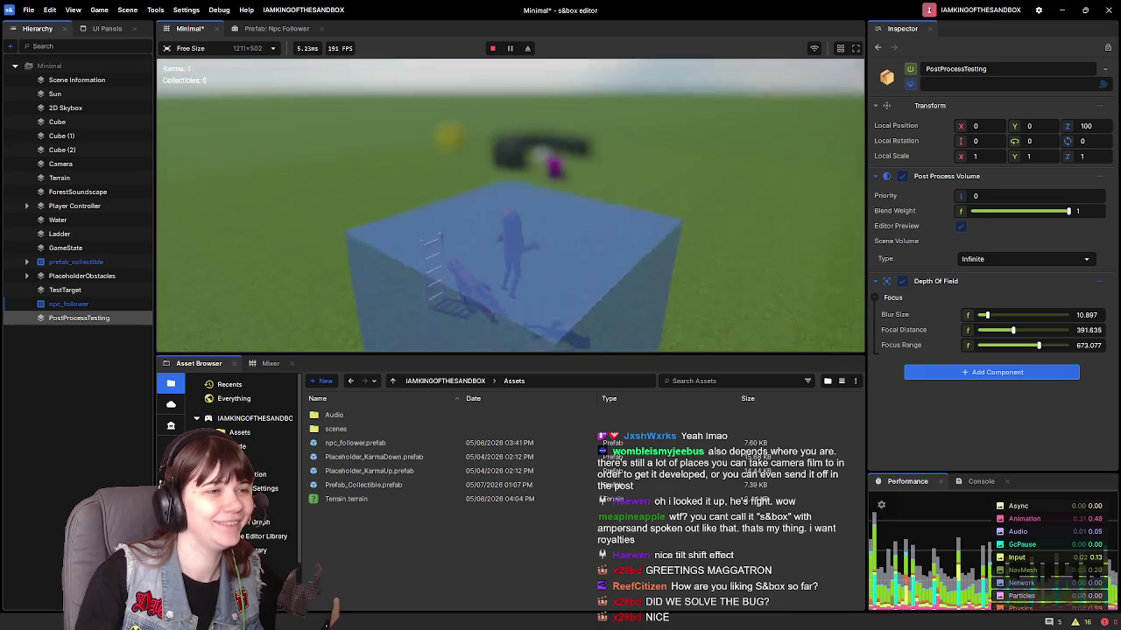
key("w")
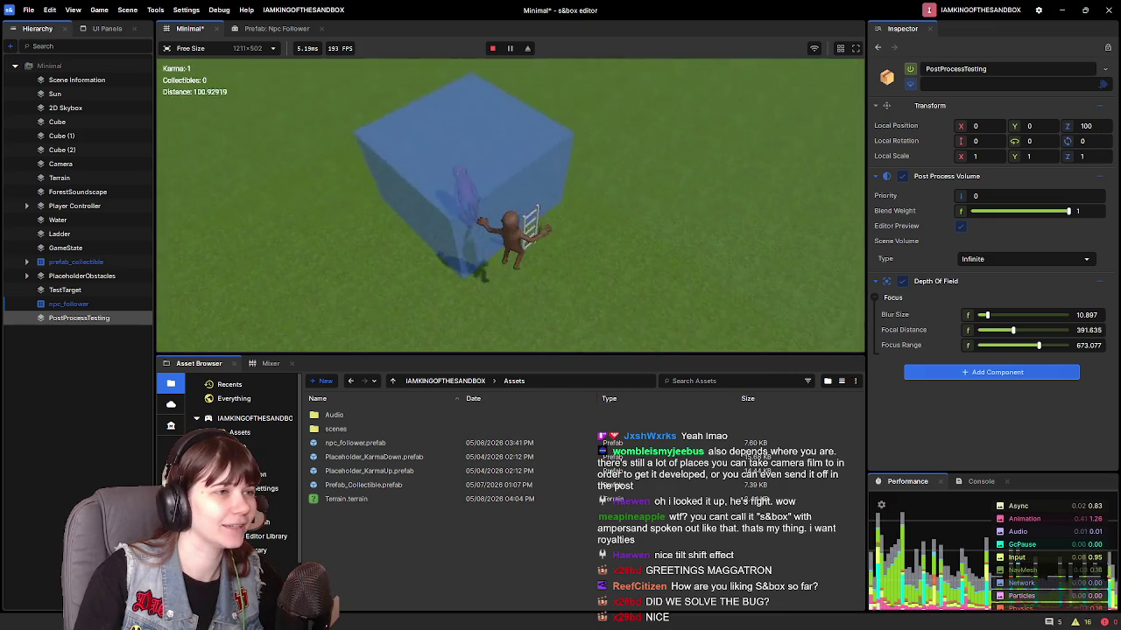
key("s")
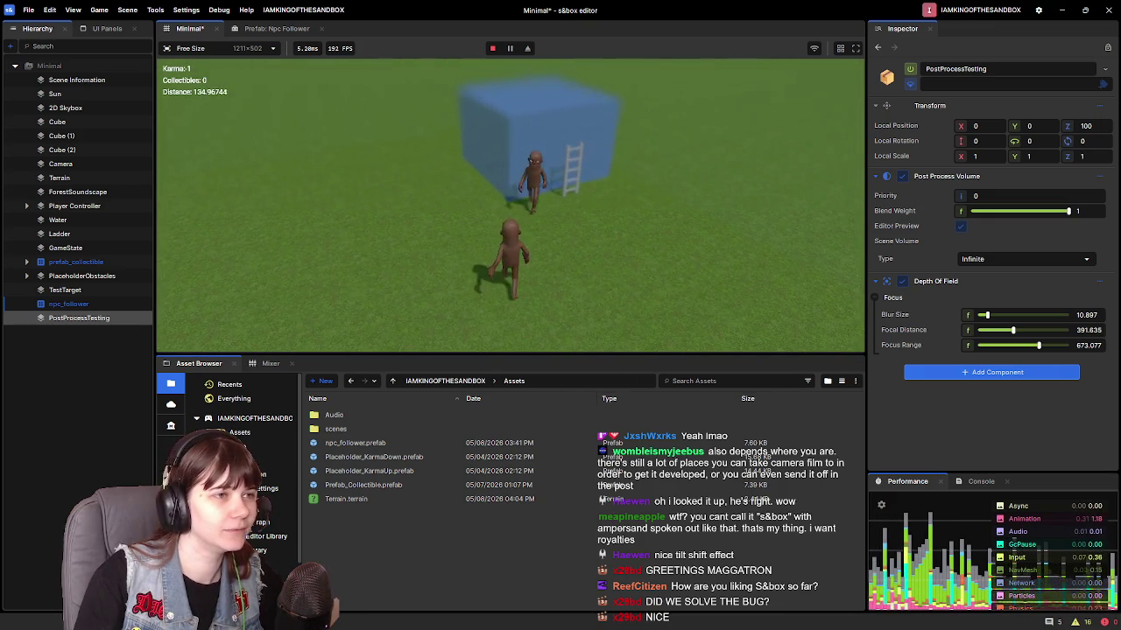
key("w")
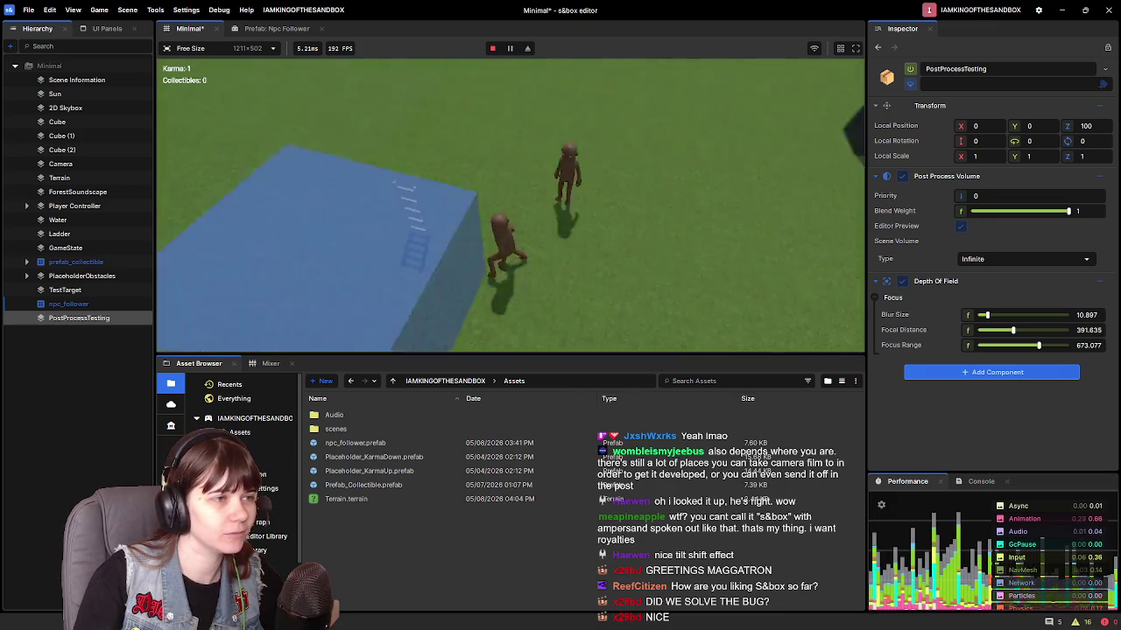
key("w")
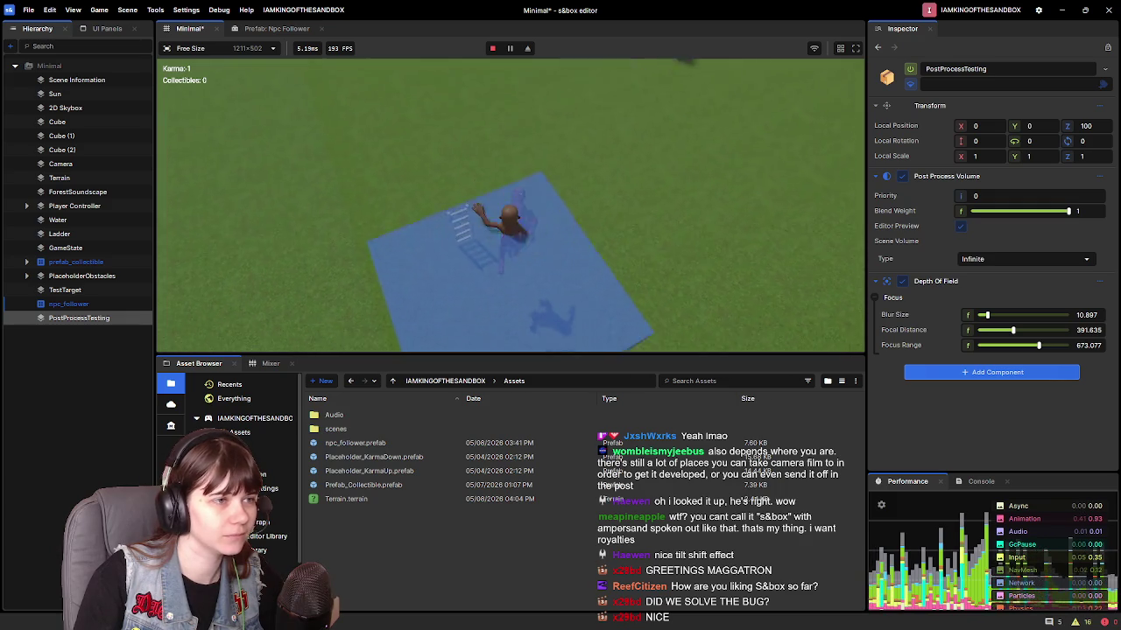
Step: Jump over and onto the blue box, then stop play mode from the pause menu
key("space")
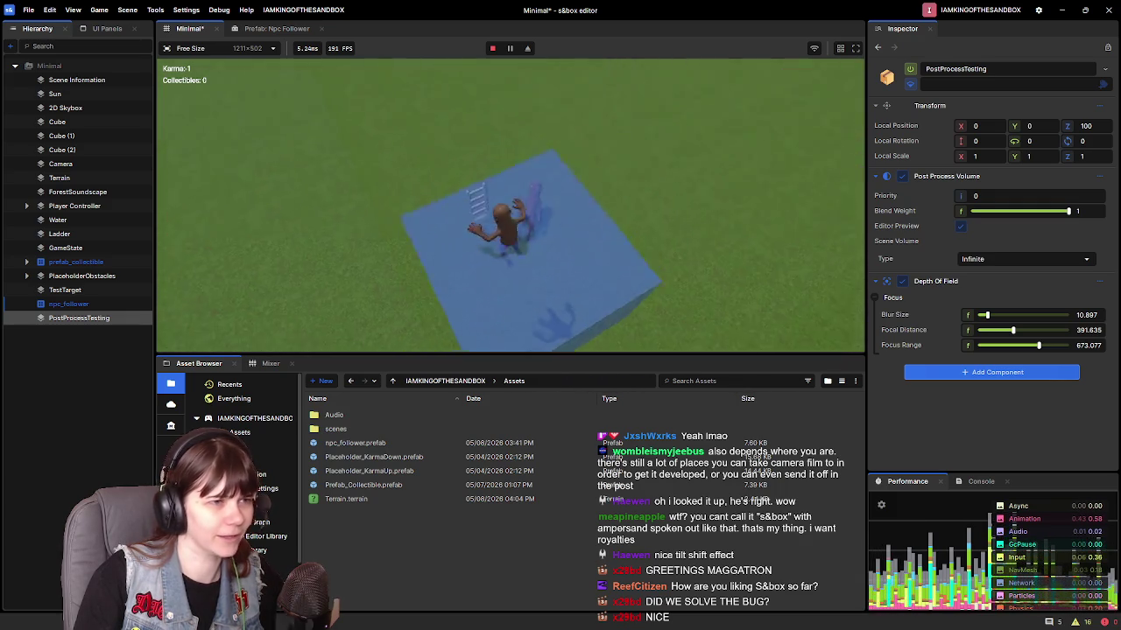
key("space")
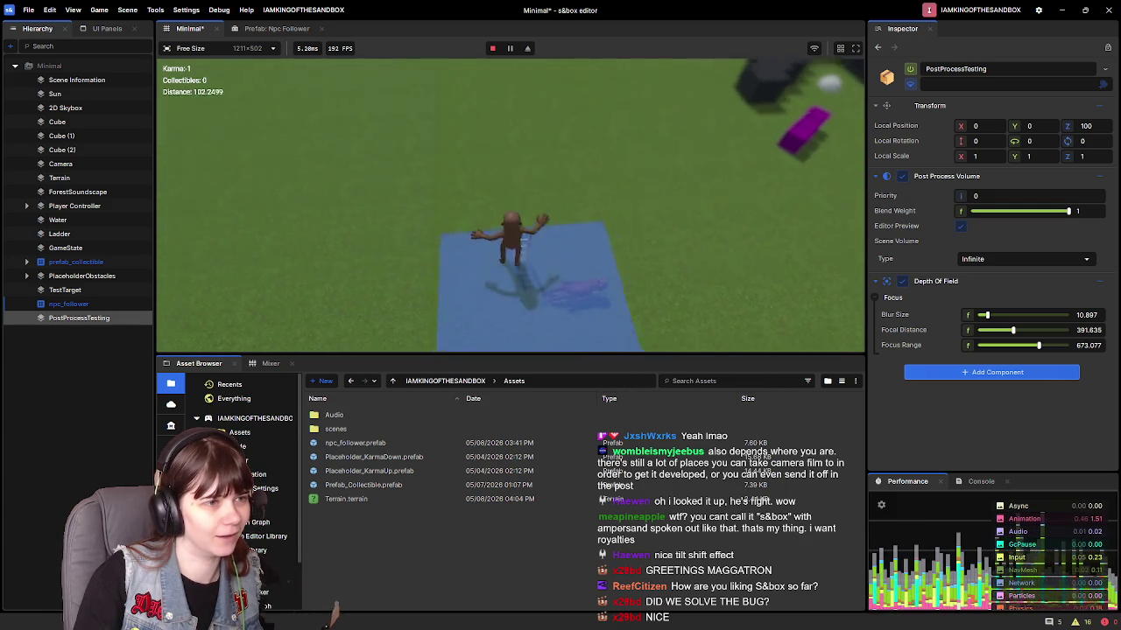
key("space")
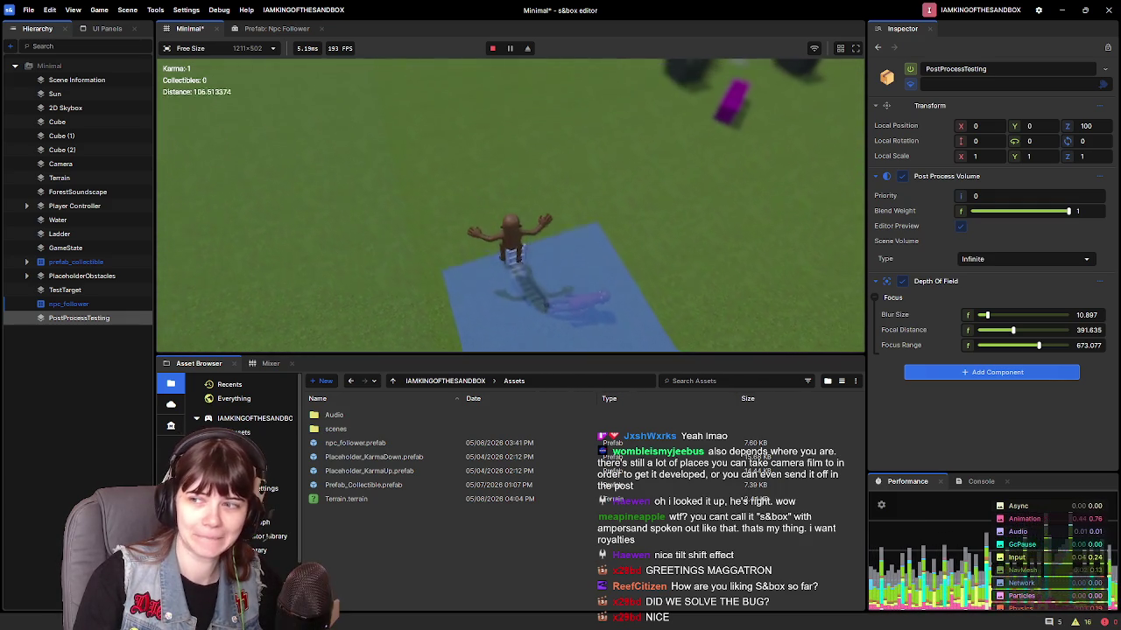
key("space")
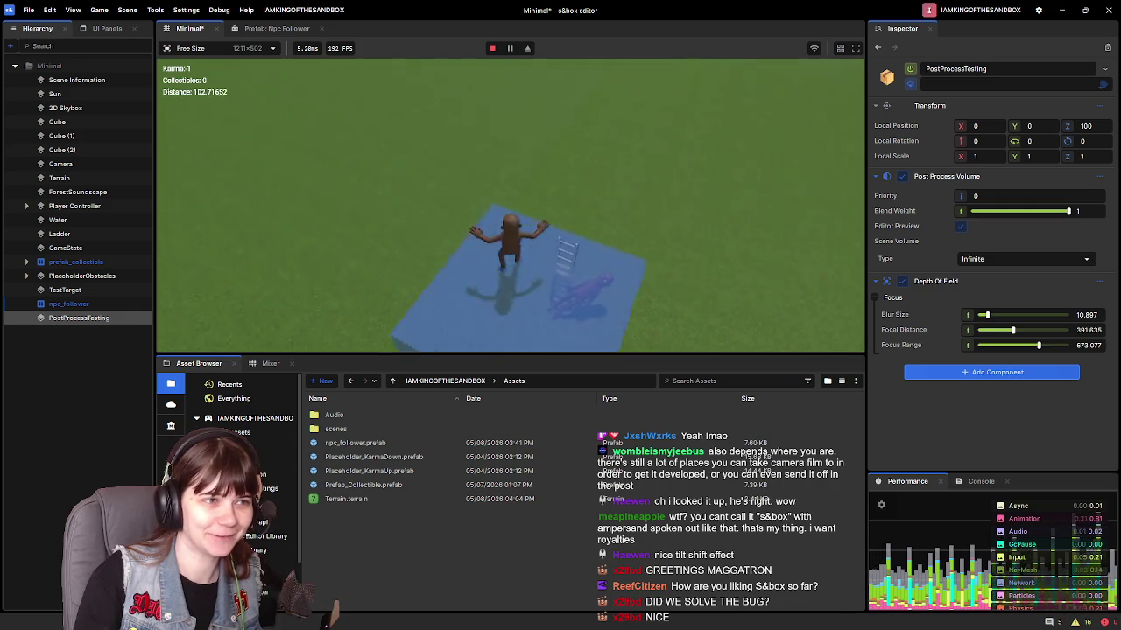
key("space")
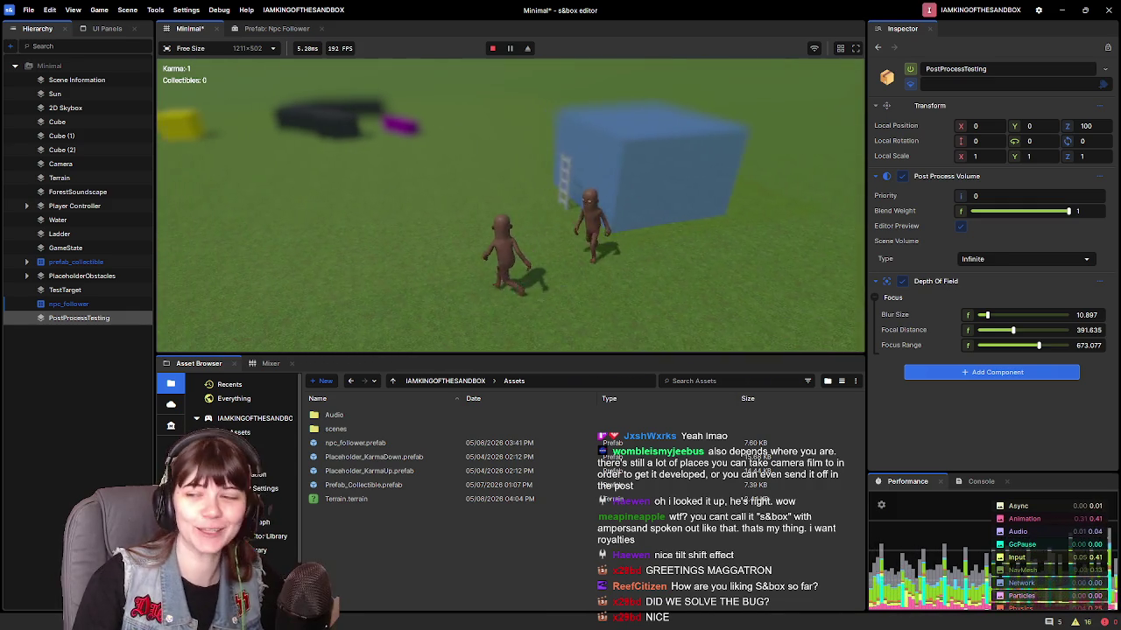
key("w")
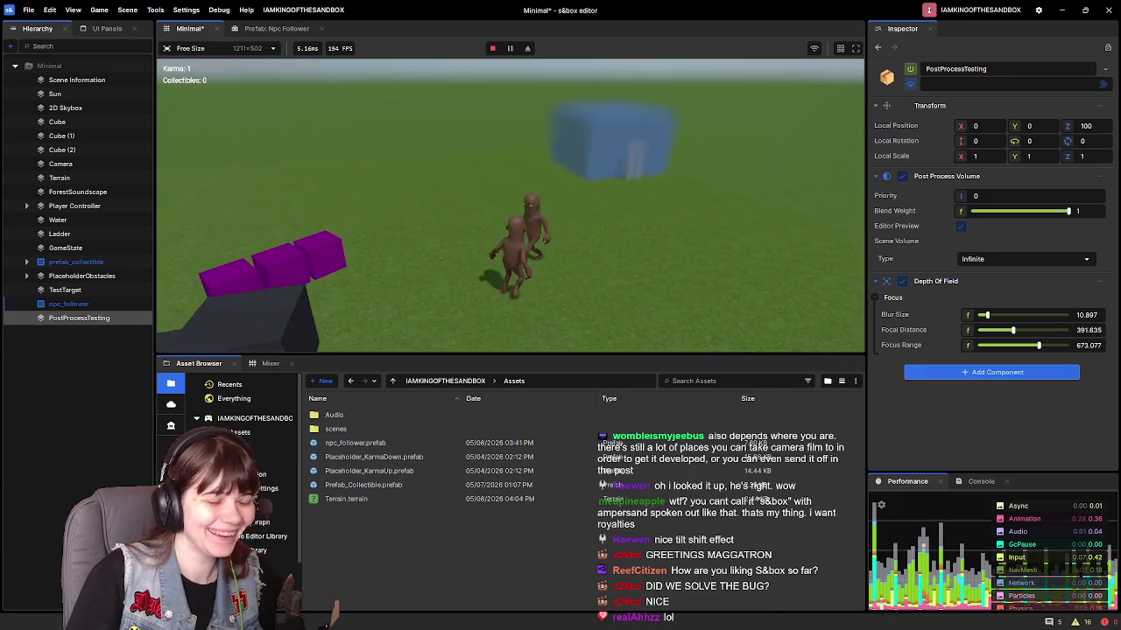
key("Escape")
left_click(302, 317)
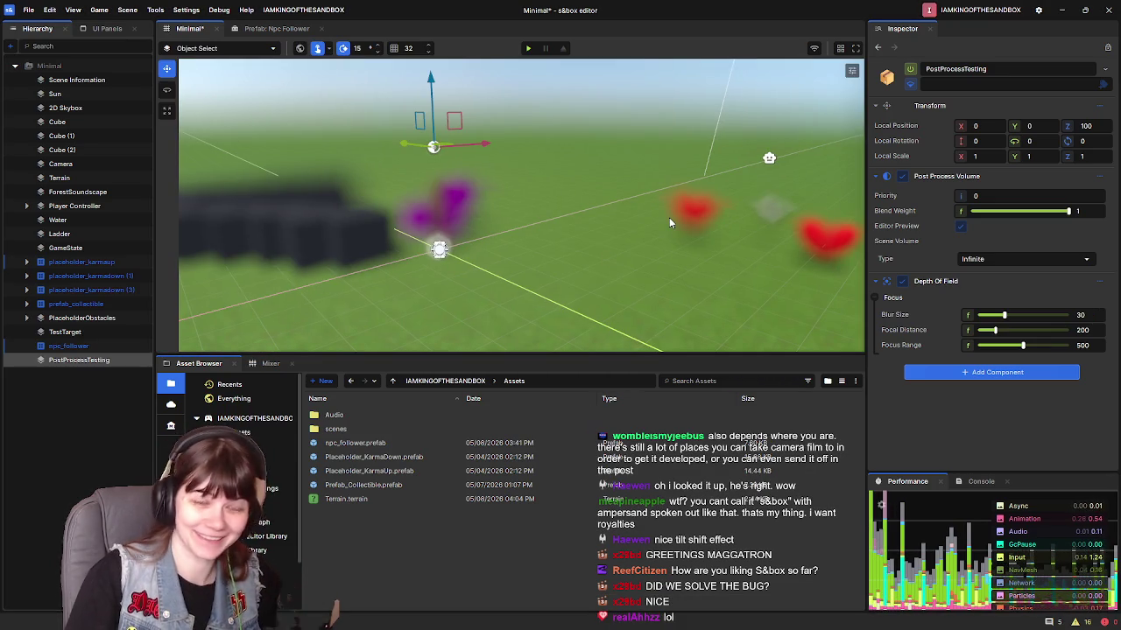
key("w")
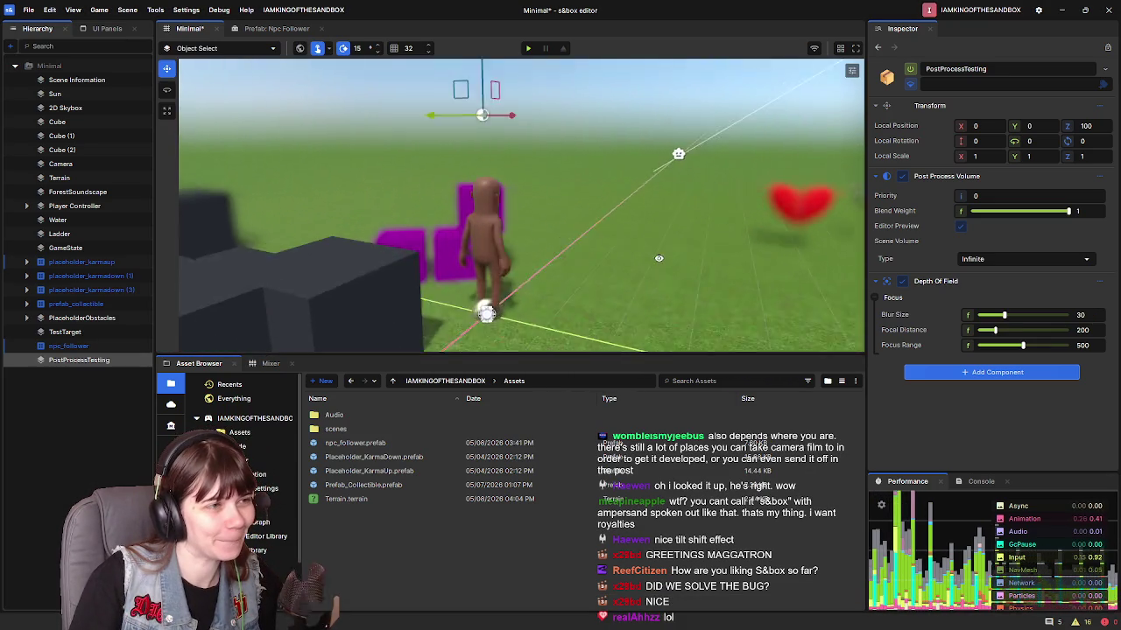
key("a")
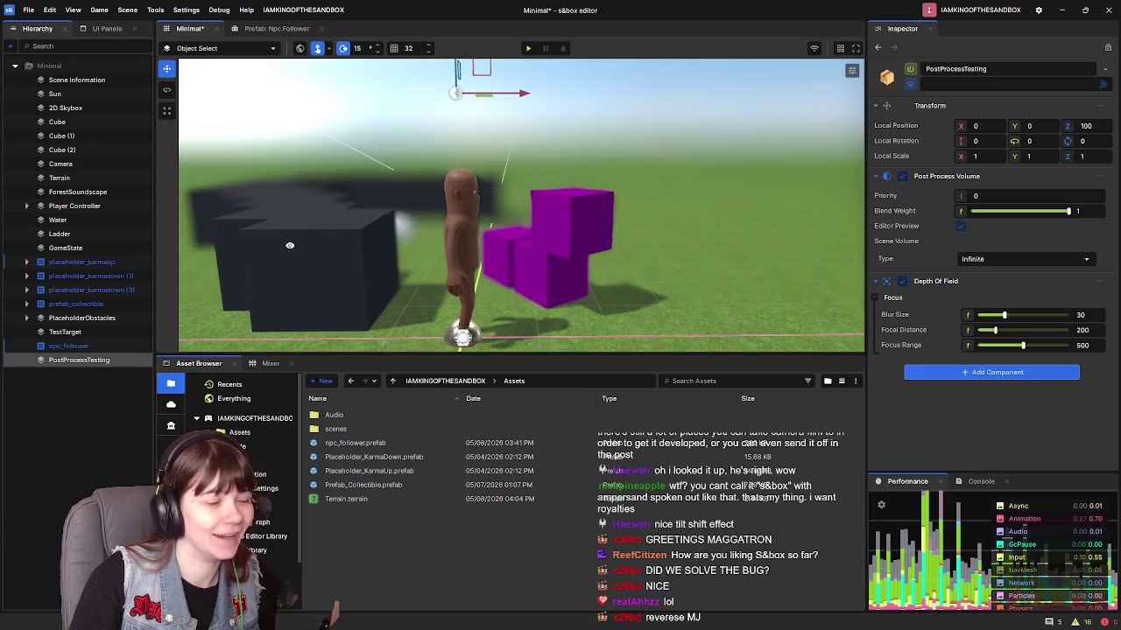
key("a")
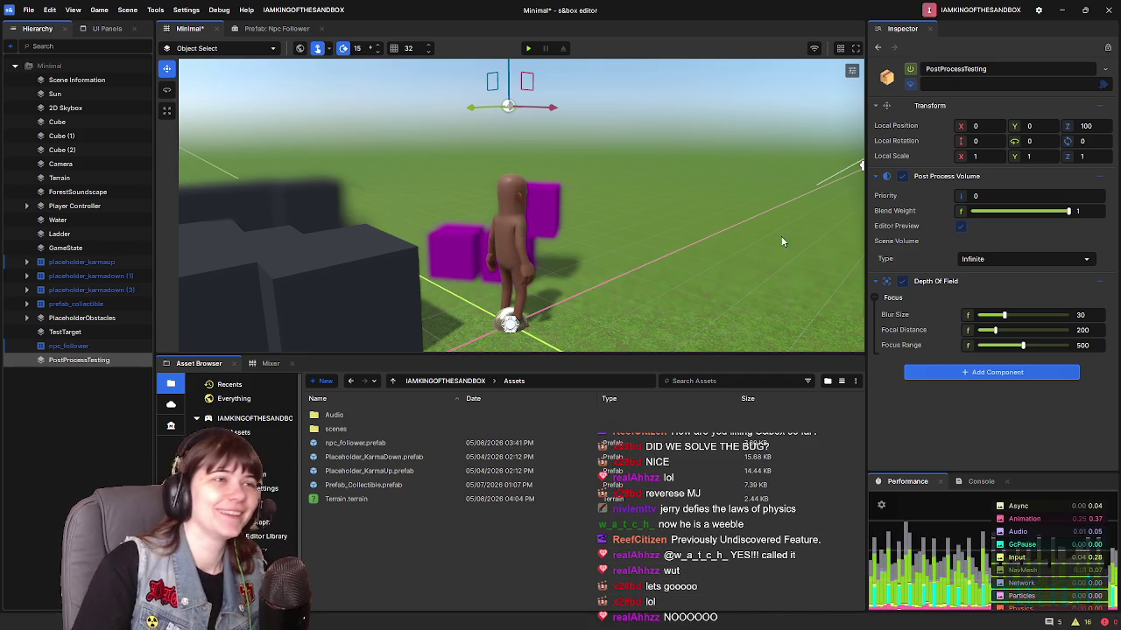
Step: Play the Minimal scene and set Depth Of Field to blur size 10.256, focal distance 1000, focus range 358.974
left_click(528, 48)
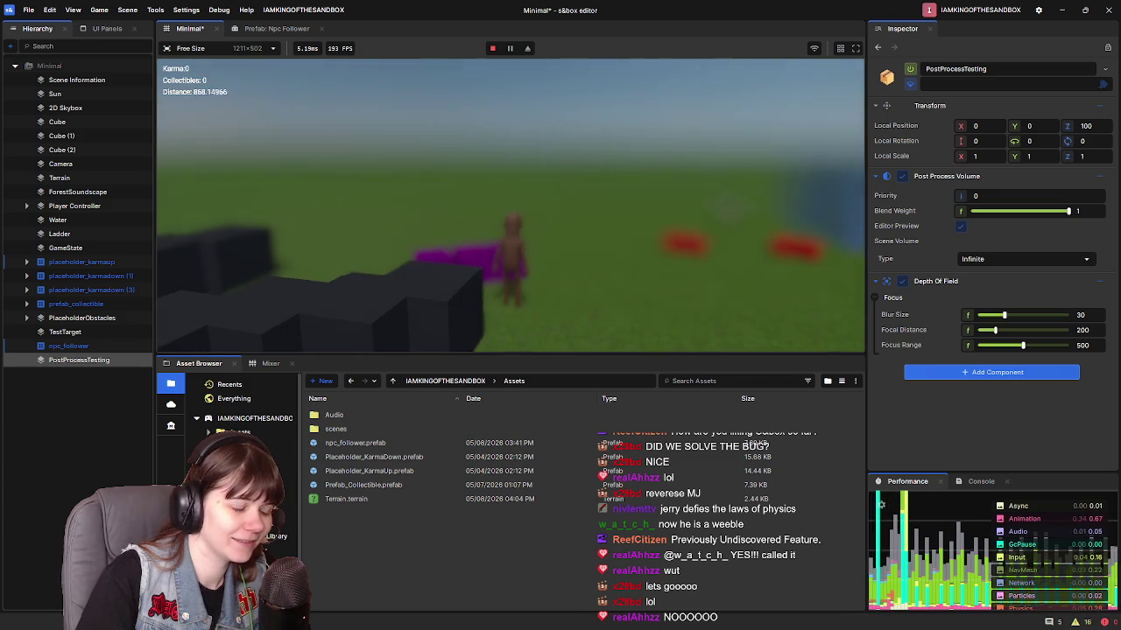
left_click_drag(1003, 315, 988, 316)
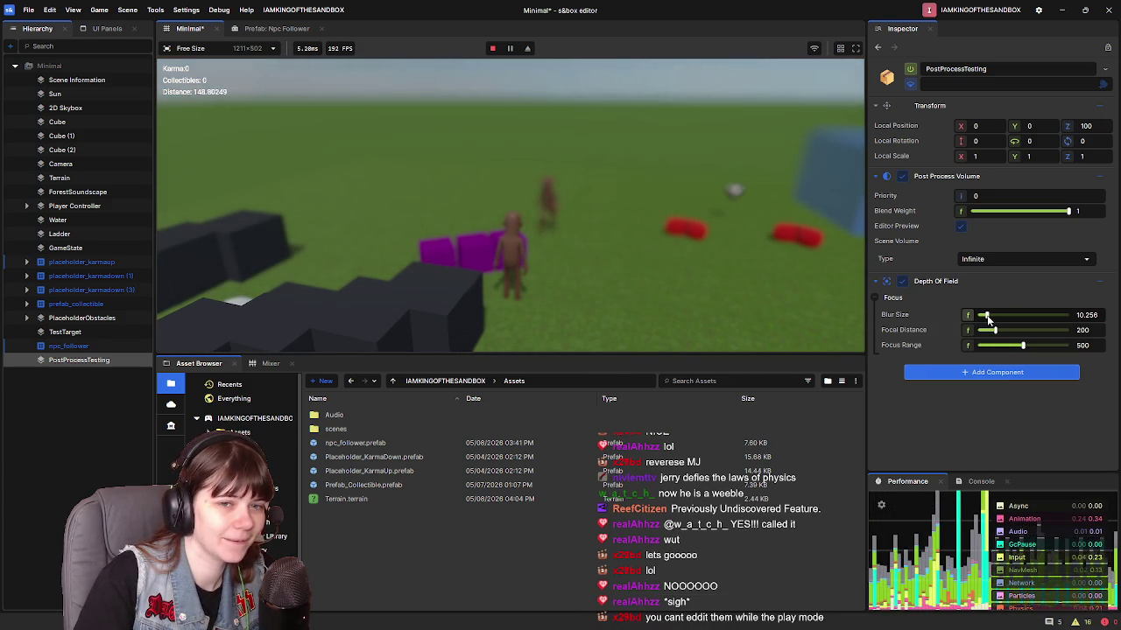
left_click_drag(995, 335, 1020, 332)
mouse_move(747, 312)
left_mouse_down()
mouse_move(712, 207)
mouse_move(273, 186)
left_mouse_up()
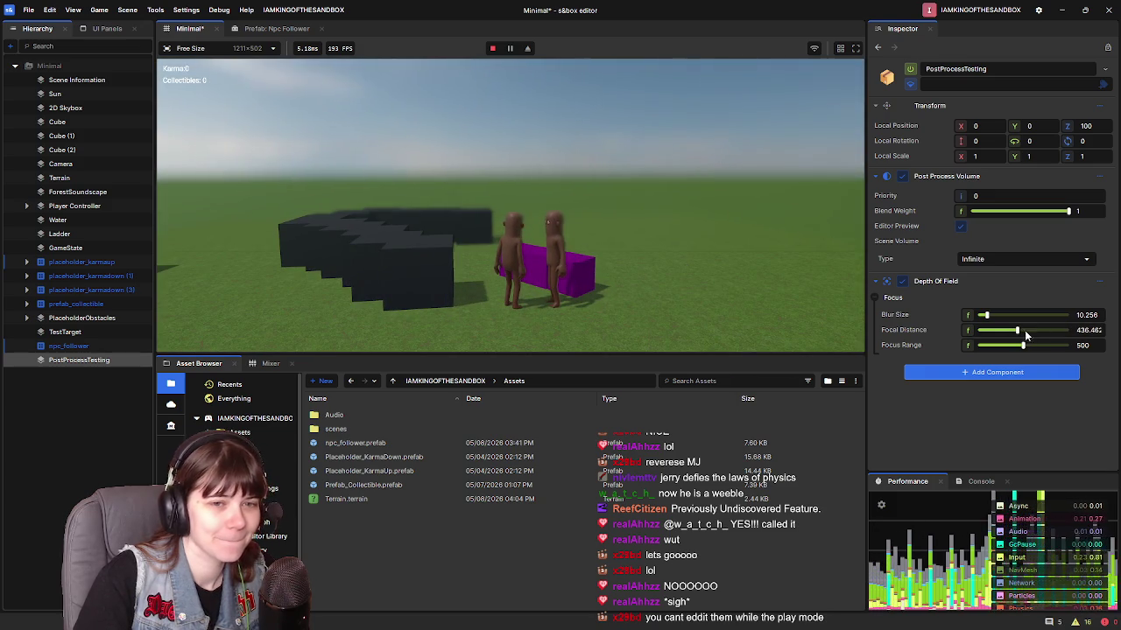
mouse_move(1021, 330)
left_mouse_down()
mouse_move(1036, 345)
mouse_move(982, 347)
left_mouse_up()
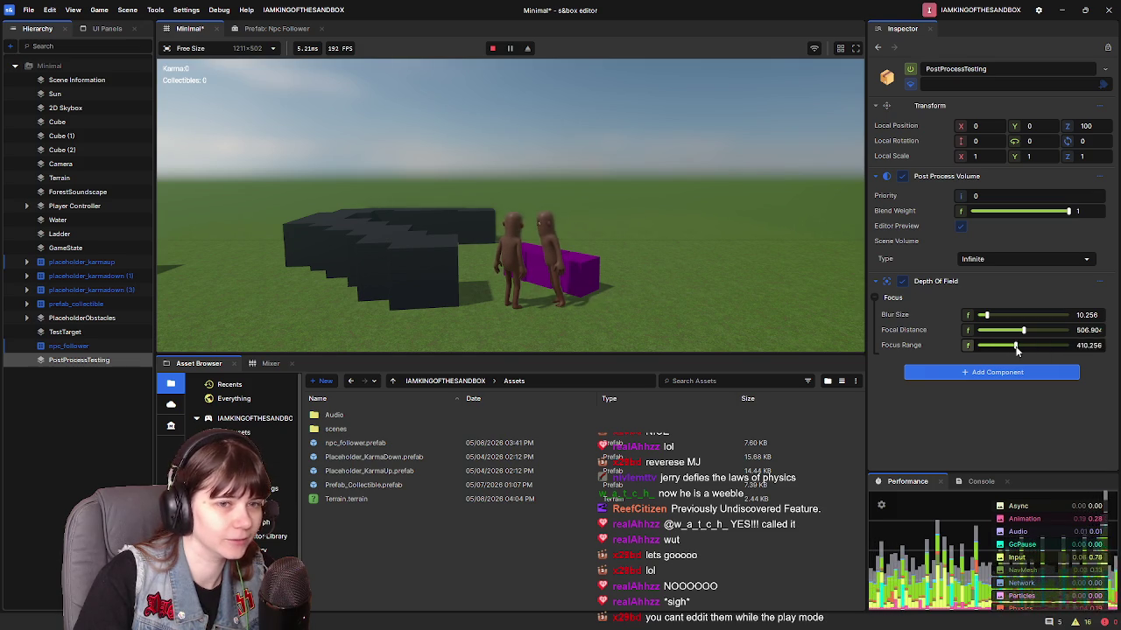
left_click_drag(1011, 348, 1010, 347)
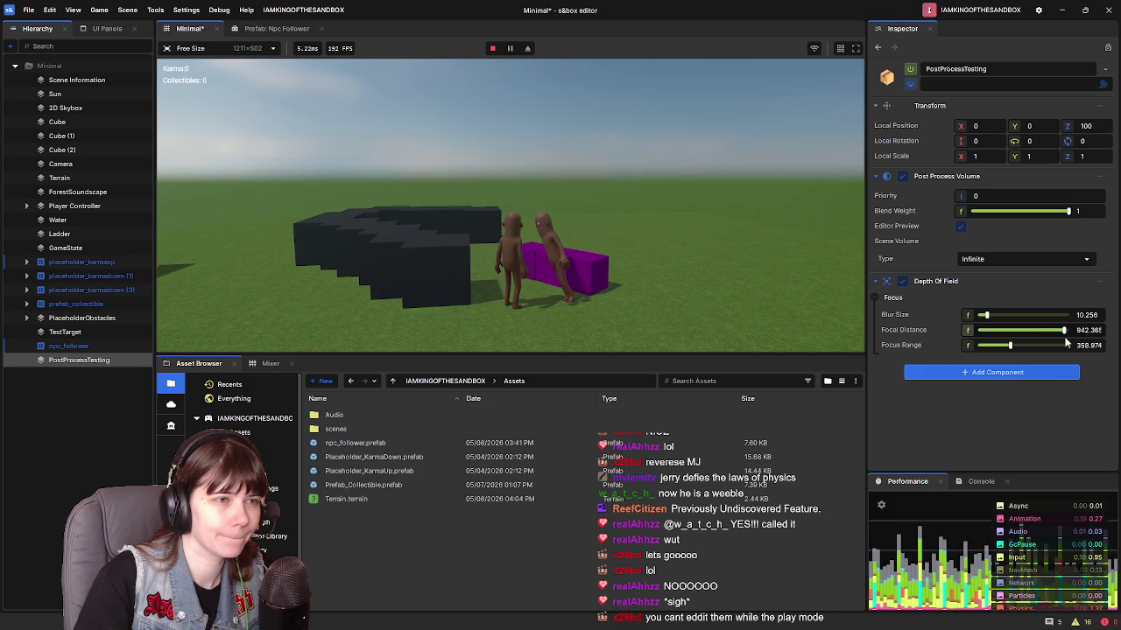
Step: Walk the character forward through the running scene to check the blur
left_click(712, 262)
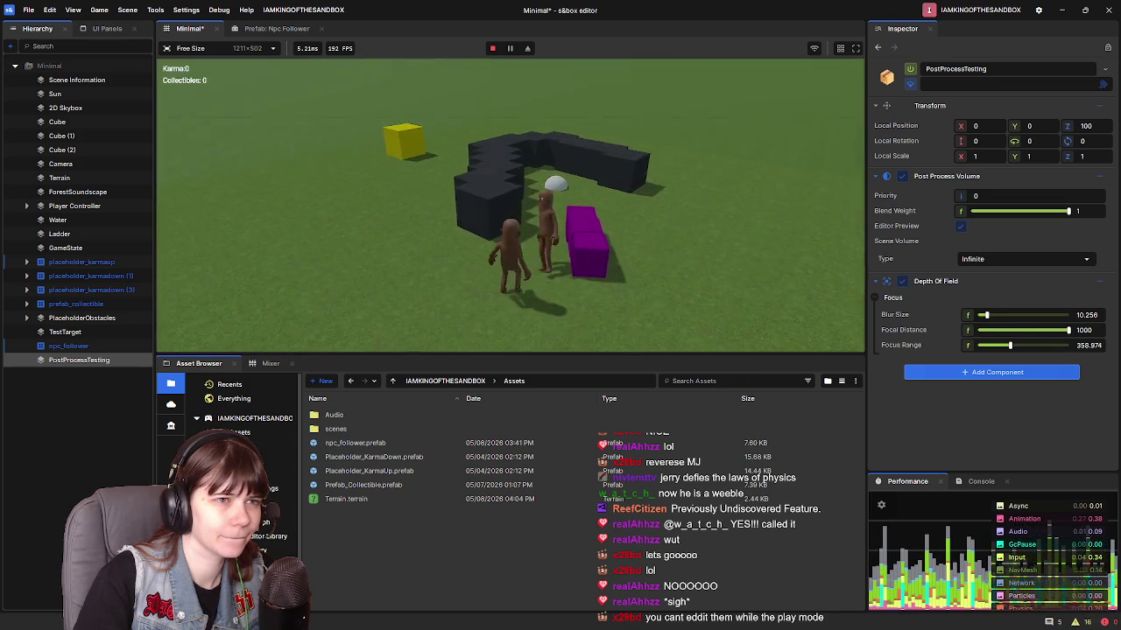
key("w")
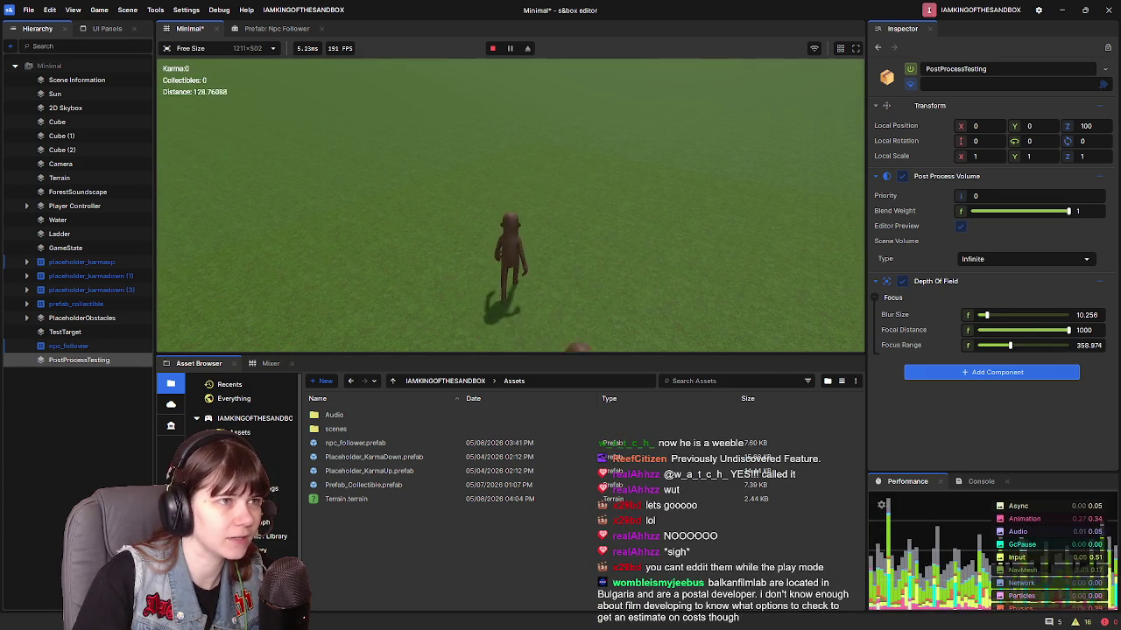
key("Escape")
Step: Walk around the blocks with WASD while retuning focal distance to 884.731 and focus range to 602.564
mouse_move(1069, 330)
left_mouse_down()
mouse_move(1011, 333)
mouse_move(1044, 330)
mouse_move(1024, 331)
mouse_move(1092, 352)
mouse_move(940, 347)
left_mouse_up()
left_click(700, 289)
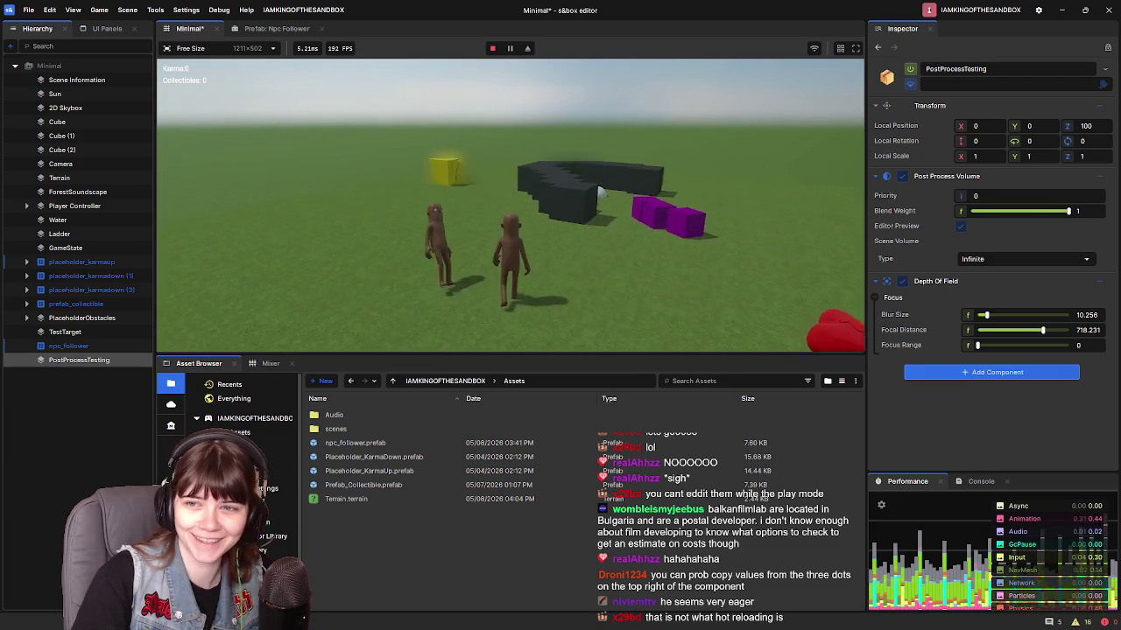
key("w")
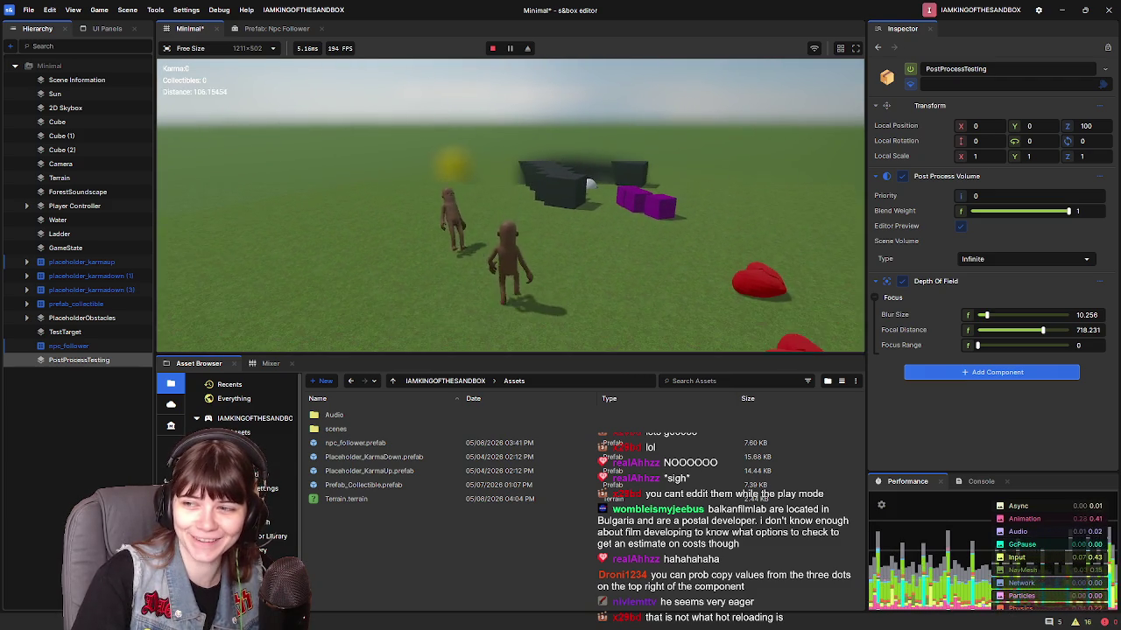
key("s")
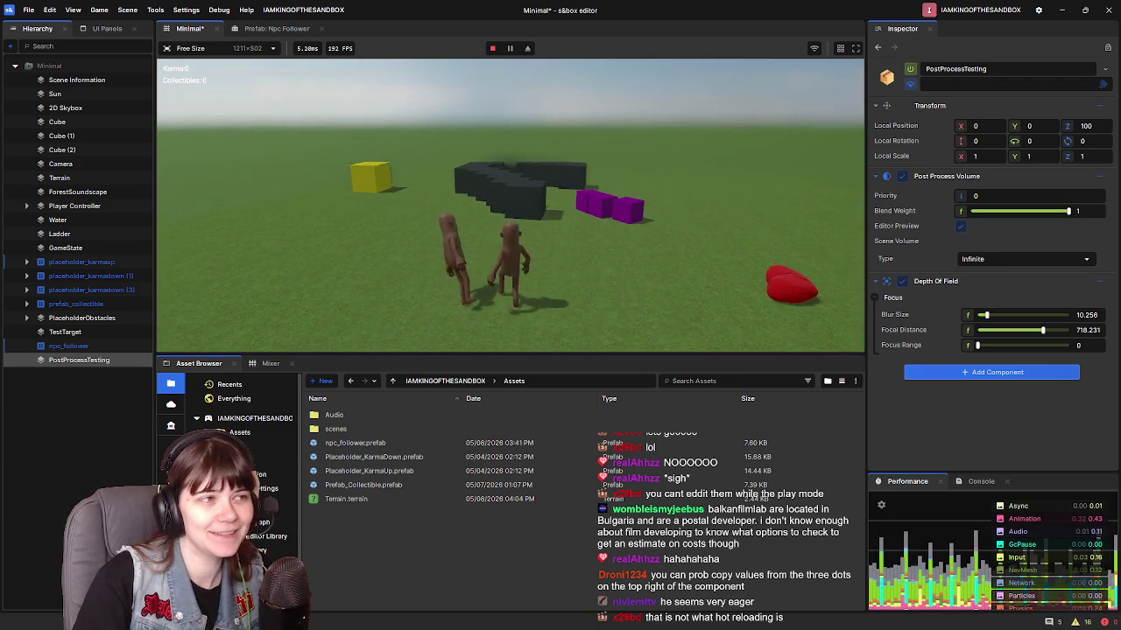
key("d")
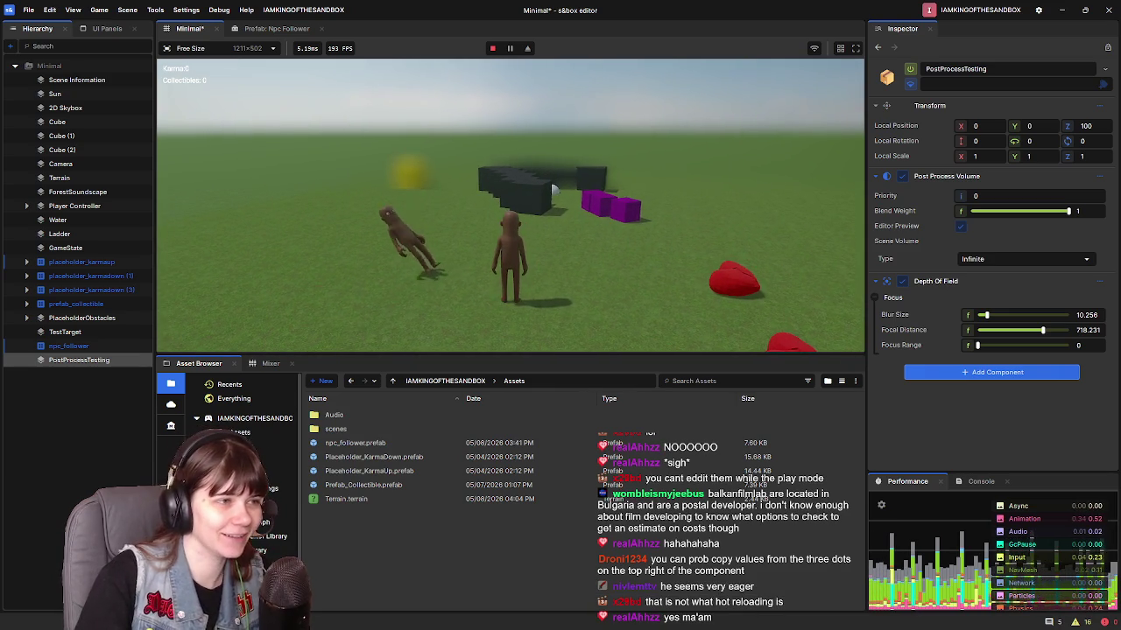
key("a")
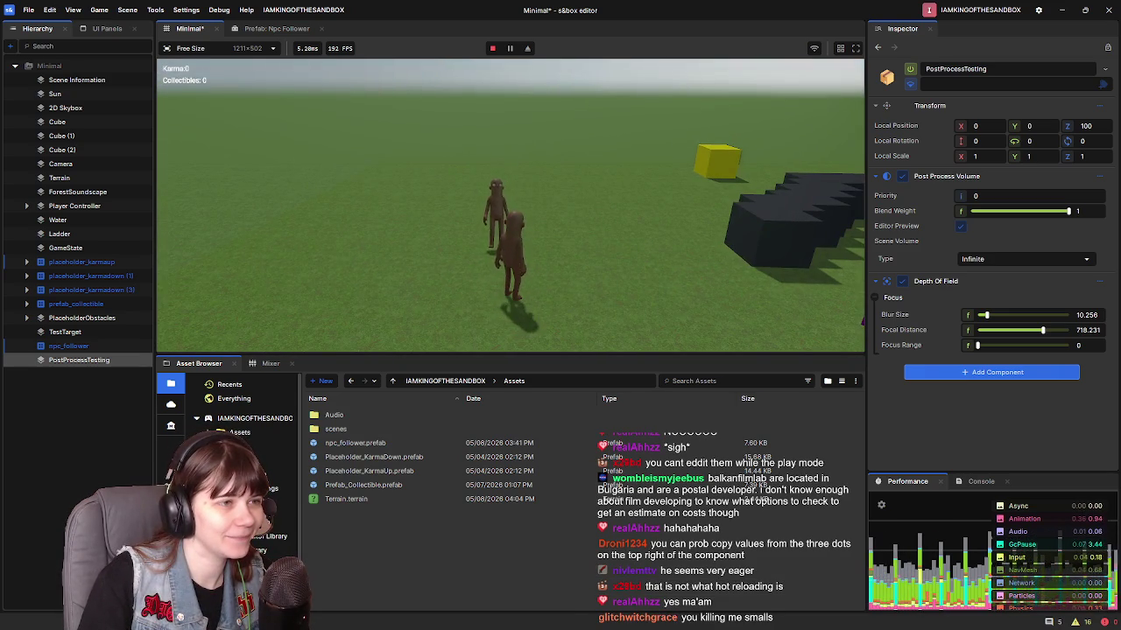
key("d")
key("w")
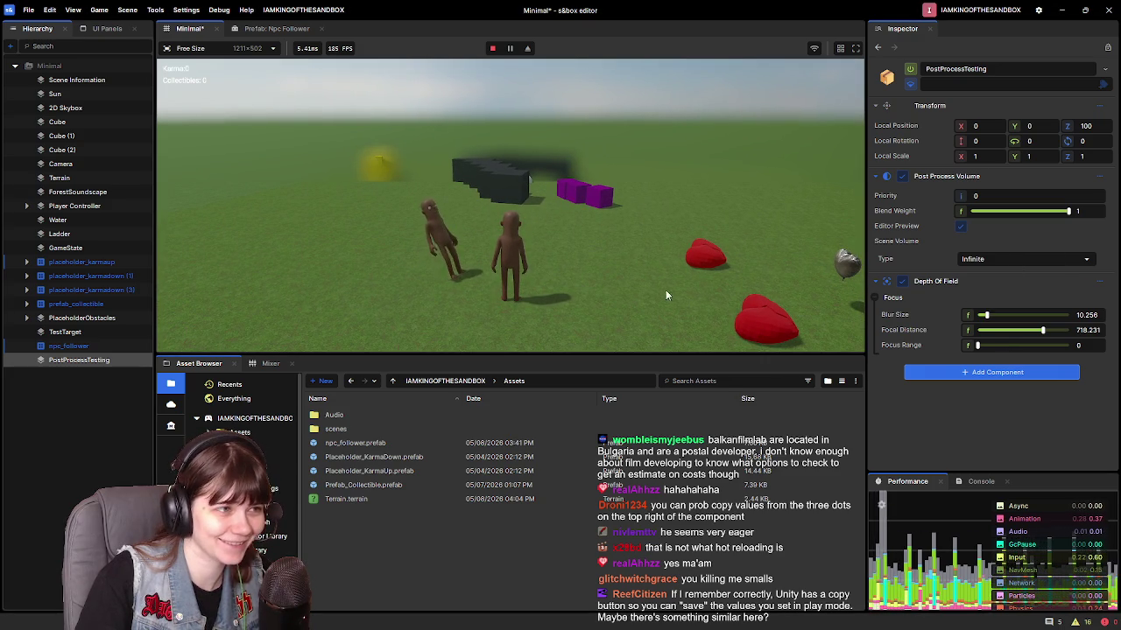
mouse_move(1049, 332)
left_mouse_down()
mouse_move(1016, 344)
mouse_move(1051, 344)
left_mouse_up()
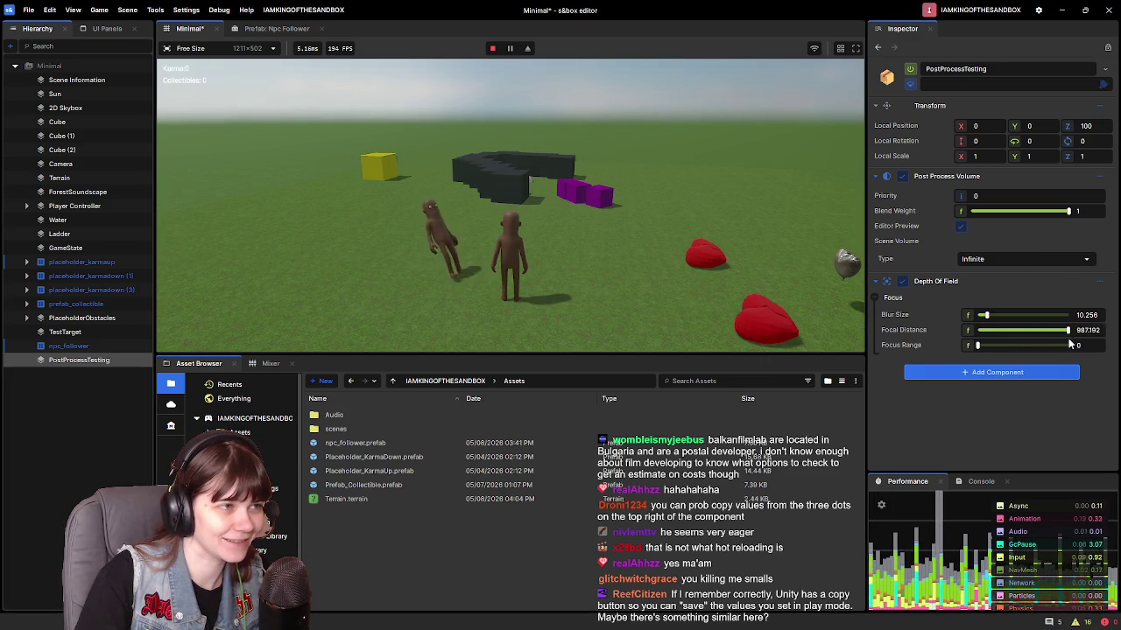
mouse_move(980, 345)
left_mouse_down()
mouse_move(1059, 348)
mouse_move(1033, 347)
mouse_move(1034, 333)
mouse_move(1057, 333)
left_mouse_up()
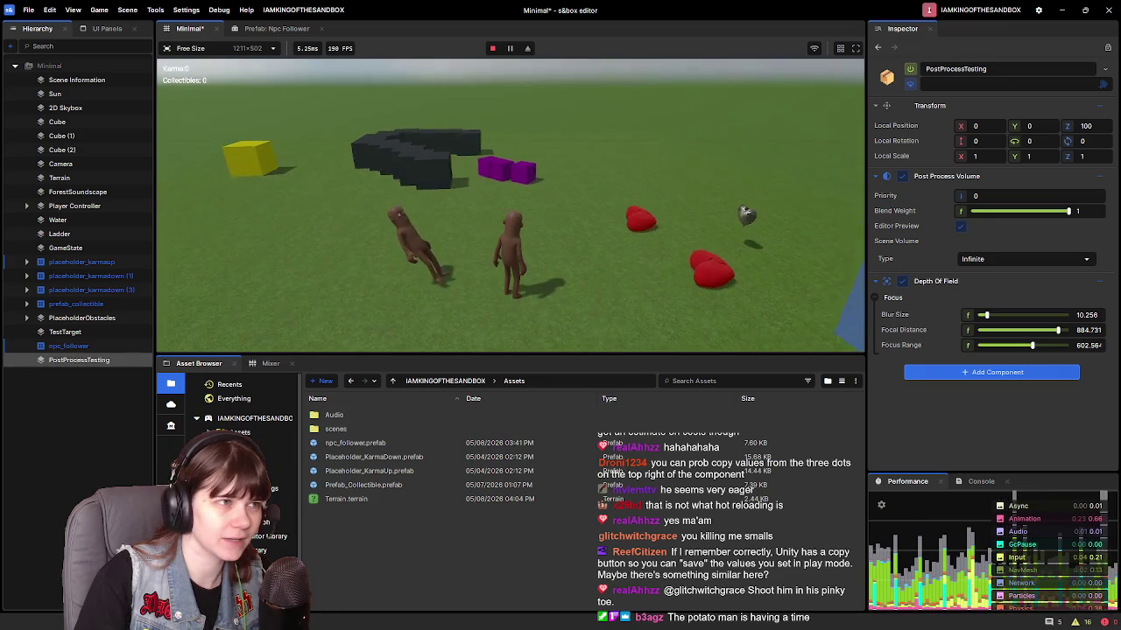
Step: Leave the game from the pause menu, then untick and collapse the Depth Of Field component
left_click(483, 230)
key("Escape")
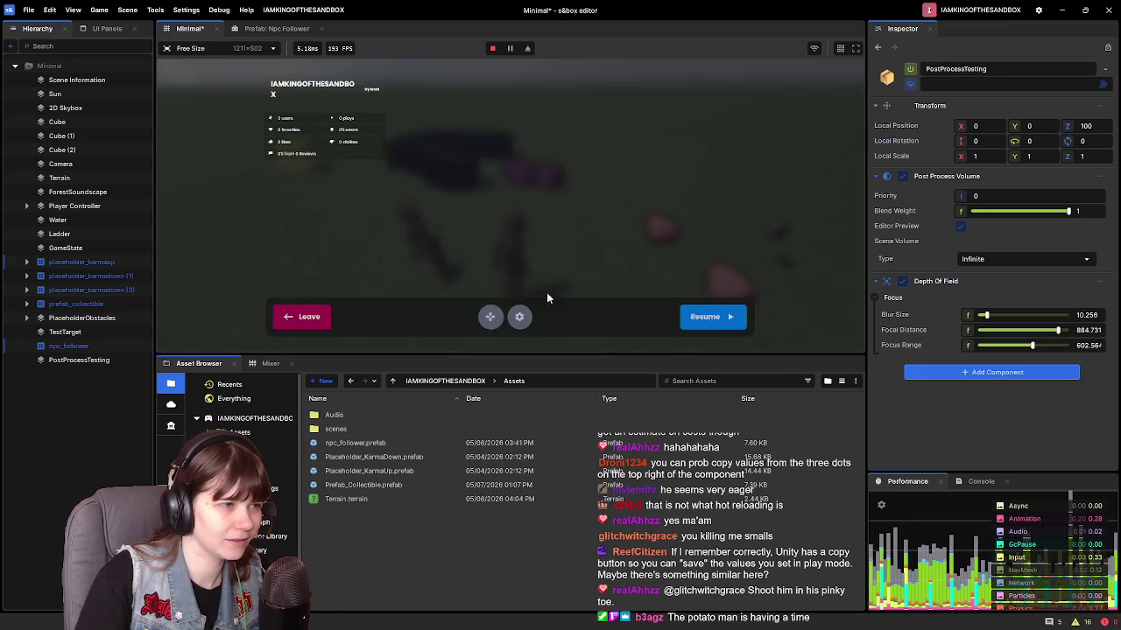
left_click(315, 320)
left_click(902, 281)
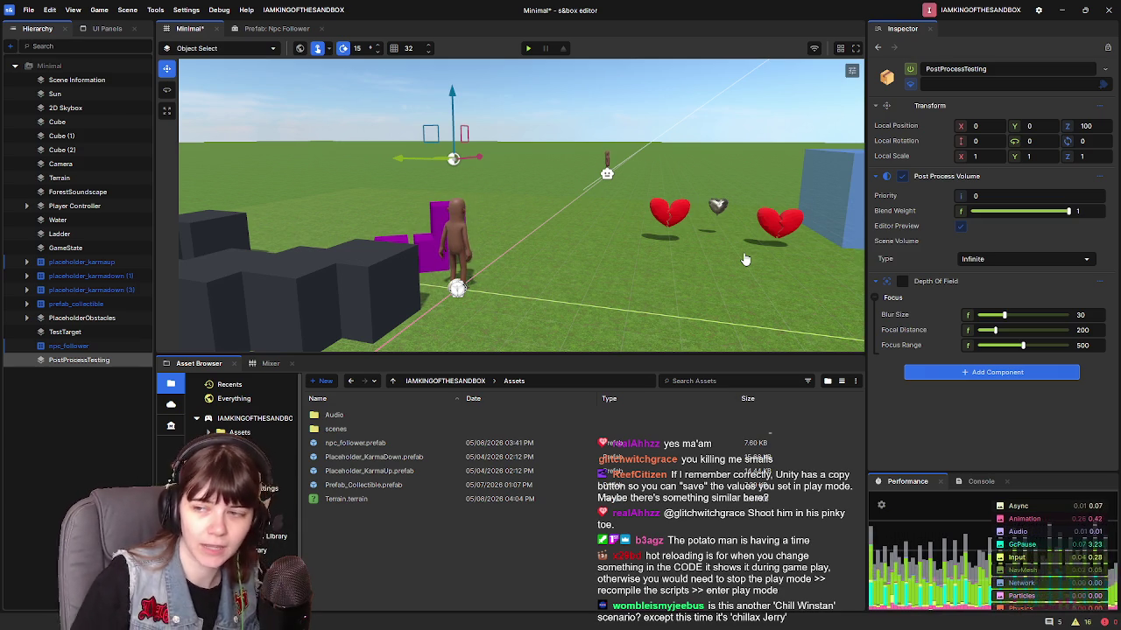
scroll(745, 259, "up", 2)
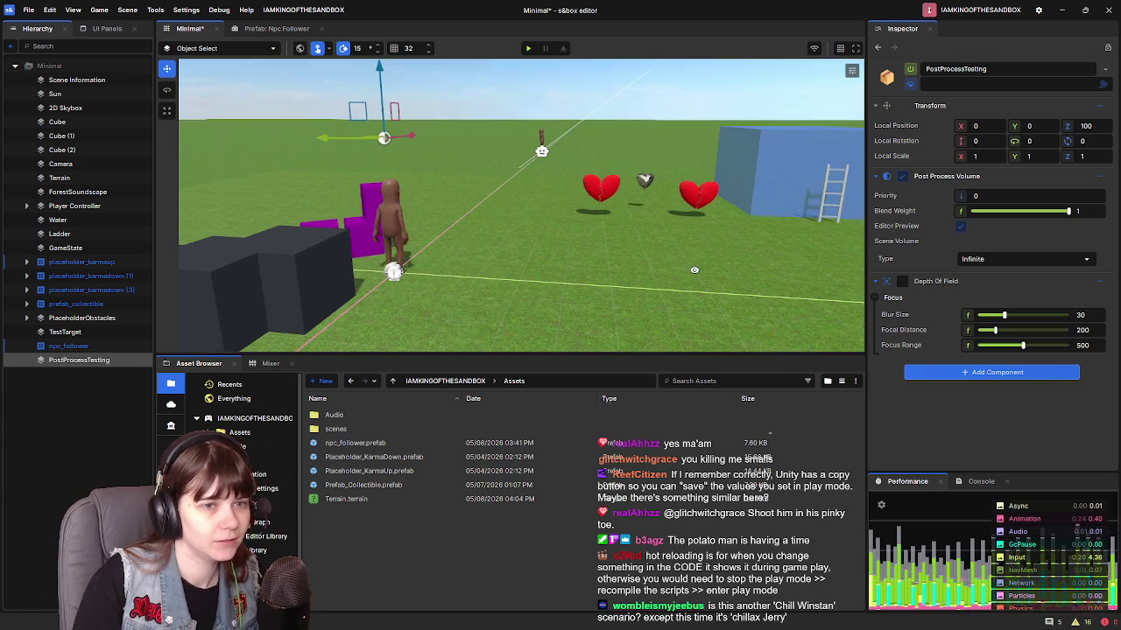
left_click(875, 281)
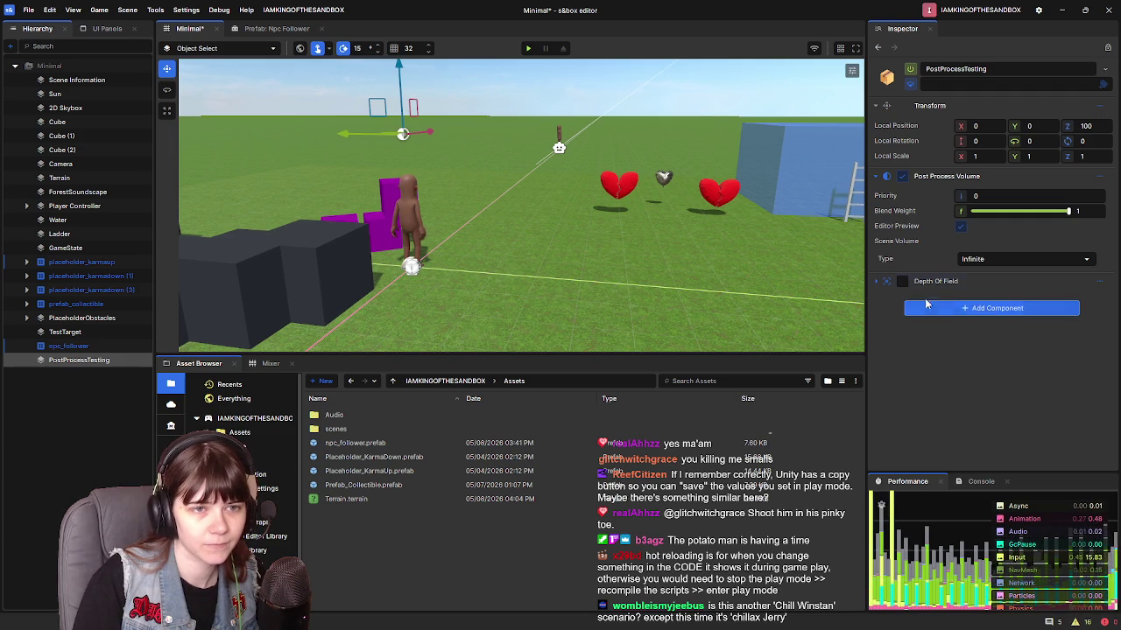
Step: Add a Pixelate component by searching 'Pixel', then remove the Depth Of Field component
left_click(976, 308)
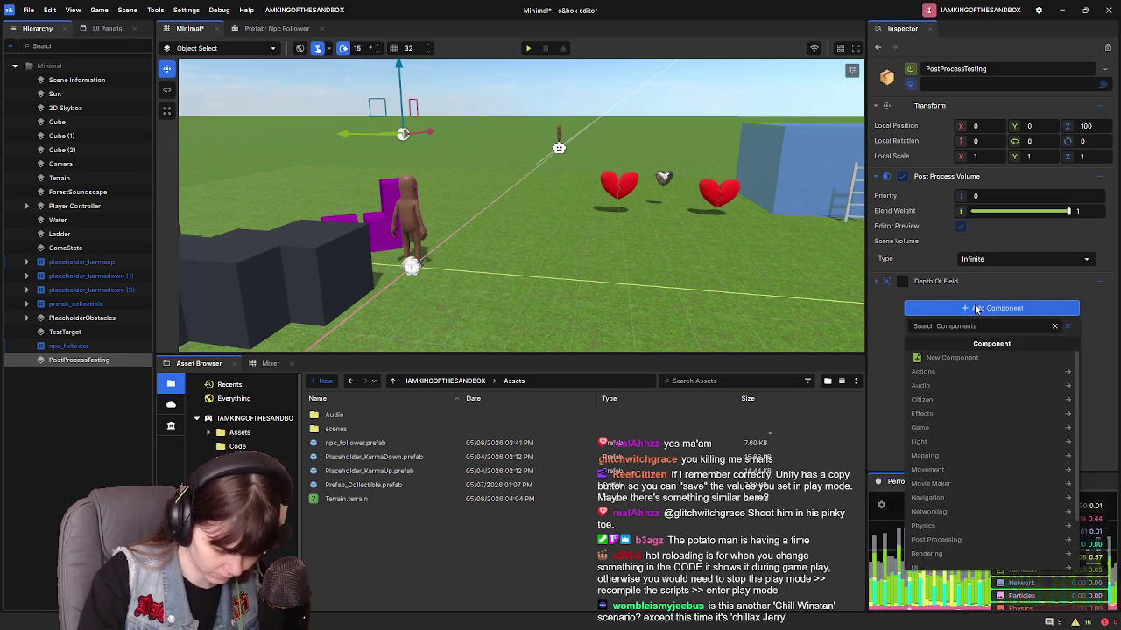
type("Pixela")
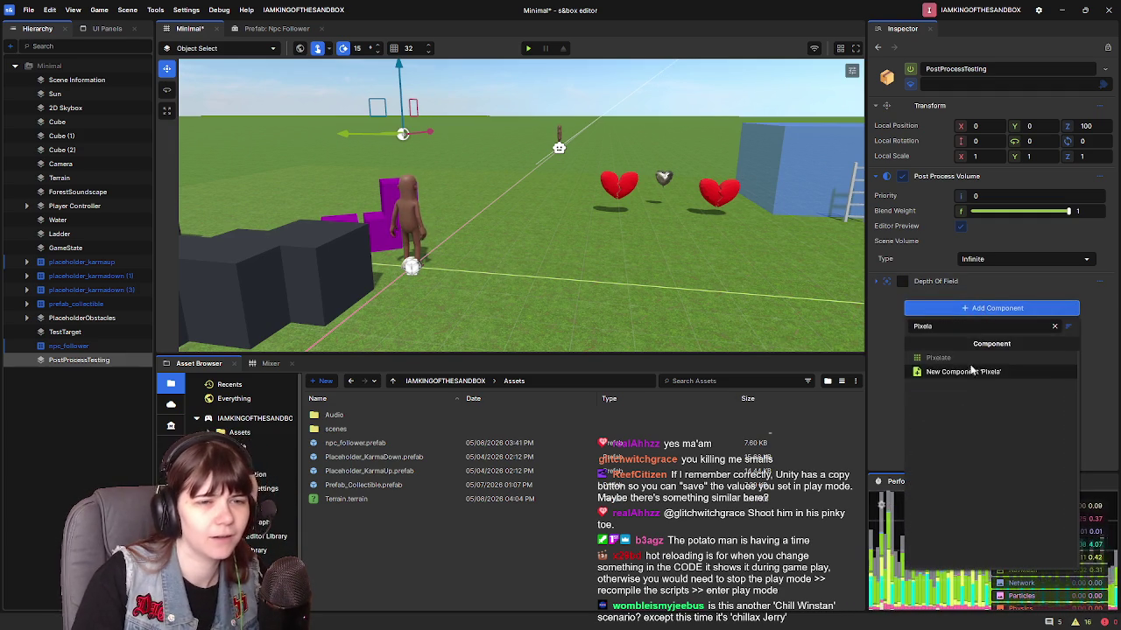
key("Return")
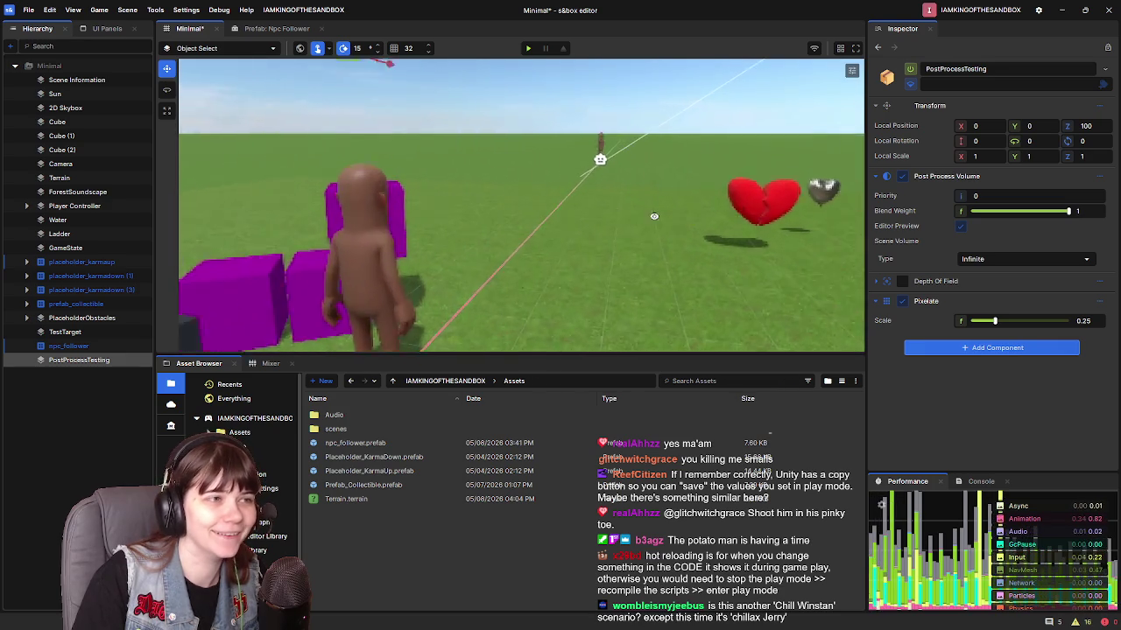
left_click(1100, 281)
left_click(1055, 460)
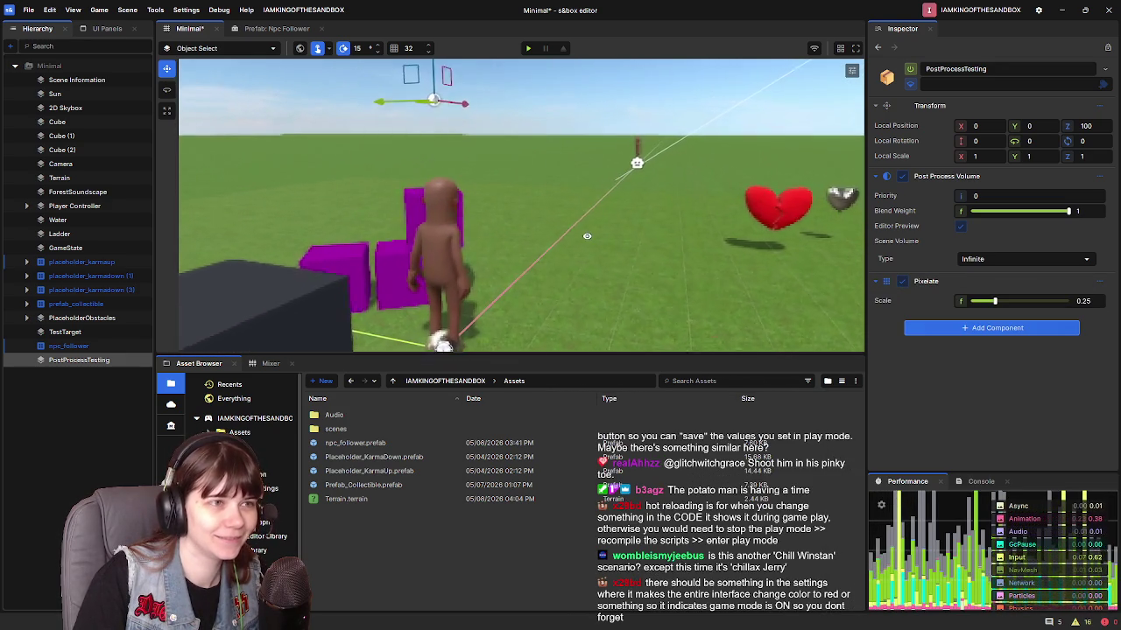
Step: Raise the Pixelate Scale to 1, then bring it back down to 0.827
left_click_drag(995, 300, 1072, 300)
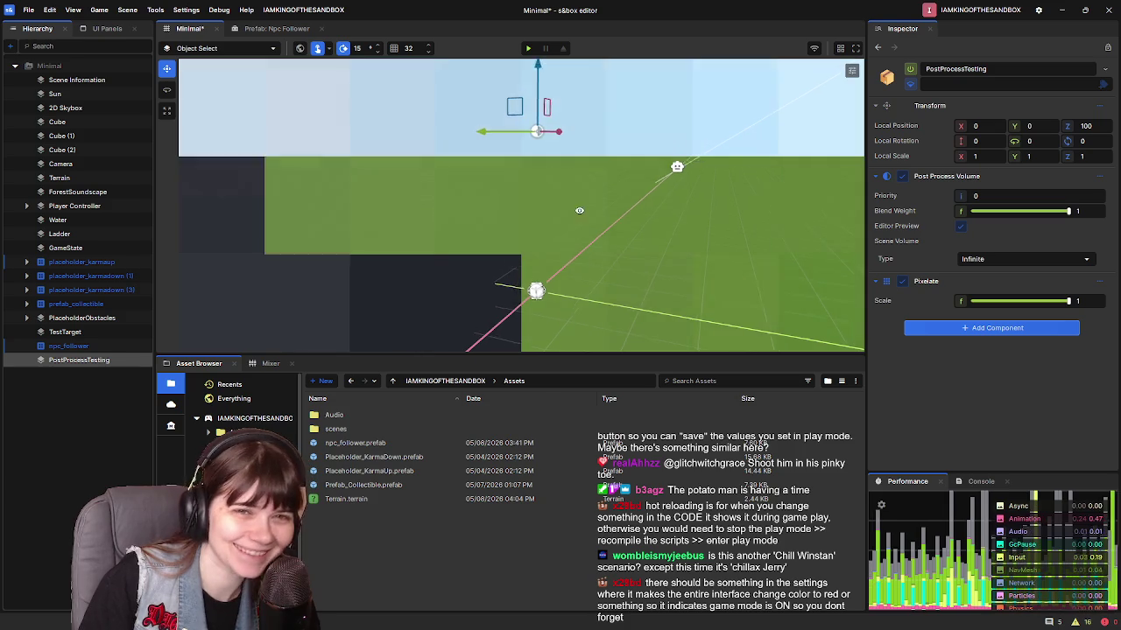
mouse_move(1047, 301)
left_mouse_down()
mouse_move(1016, 301)
mouse_move(1068, 302)
left_mouse_up()
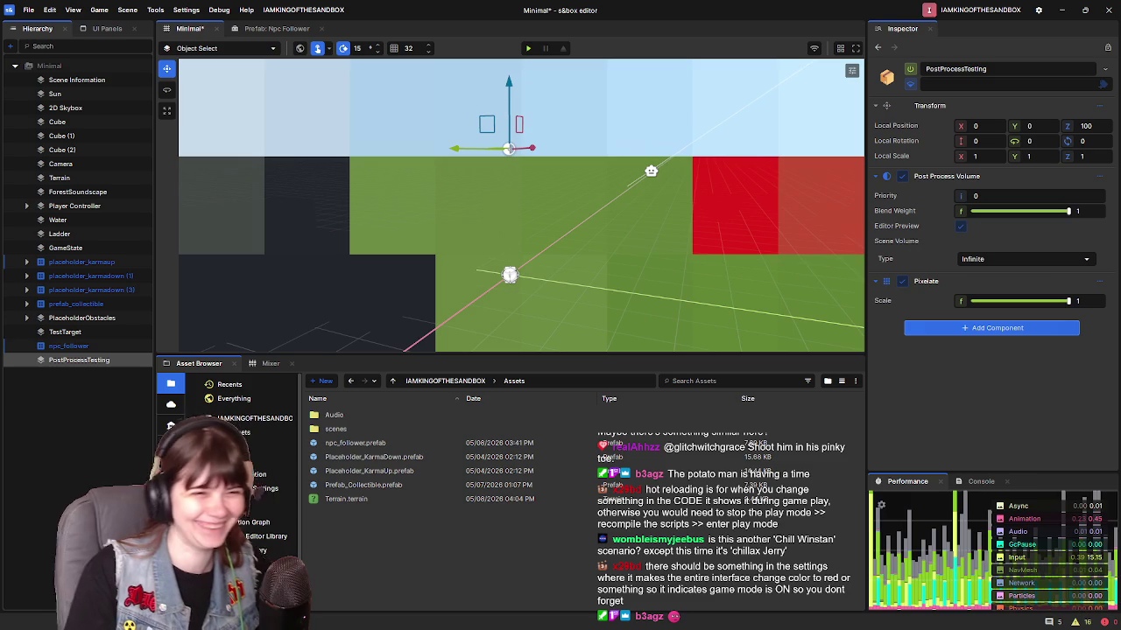
left_click_drag(1069, 301, 1053, 304)
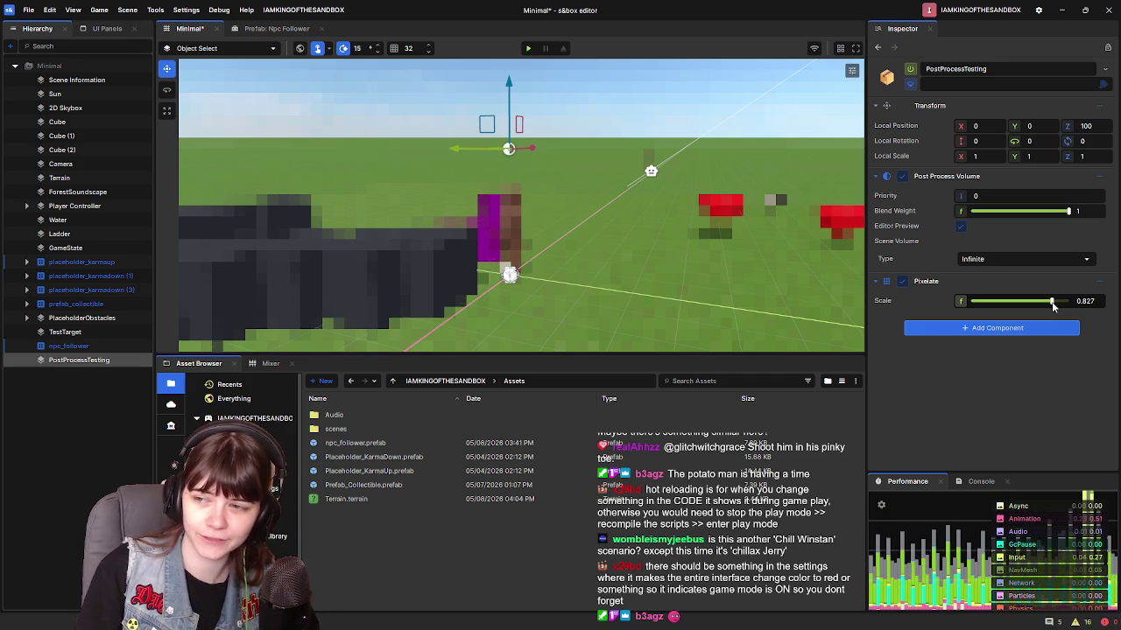
left_click(50, 10)
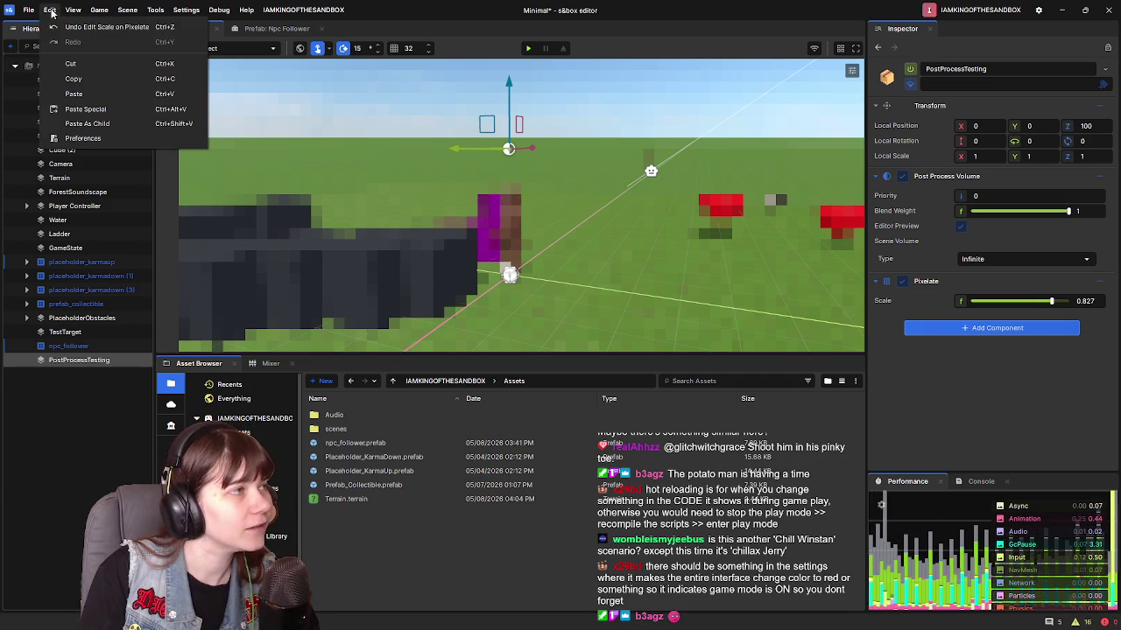
Step: In Editor Settings, enable creating objects at the origin and full screen when playing
left_click(83, 139)
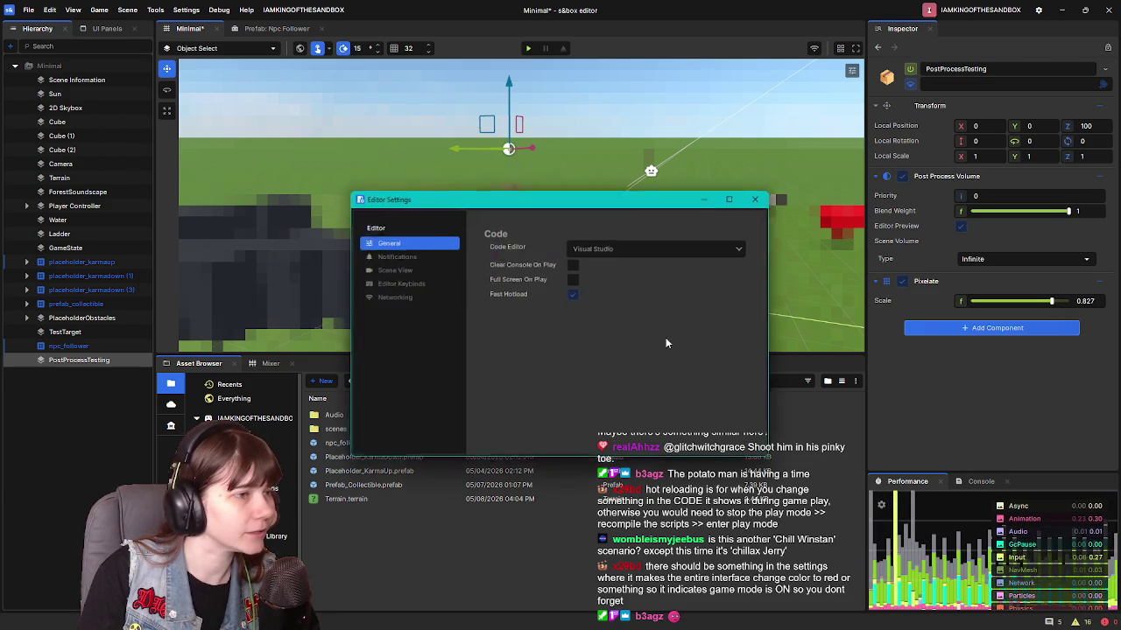
left_click(411, 268)
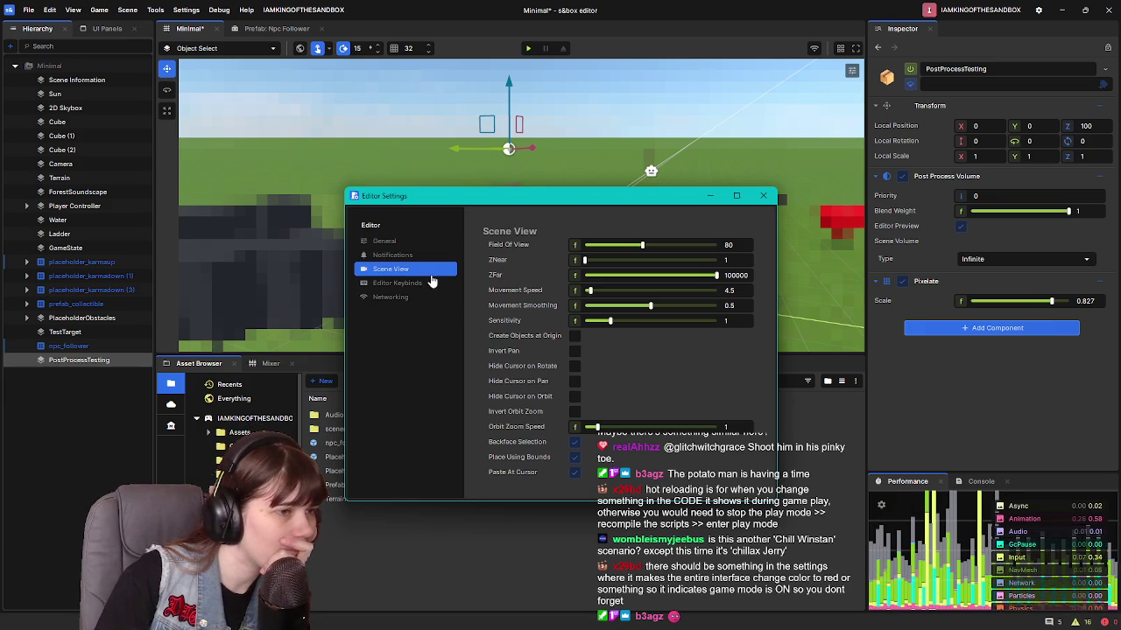
left_click(575, 336)
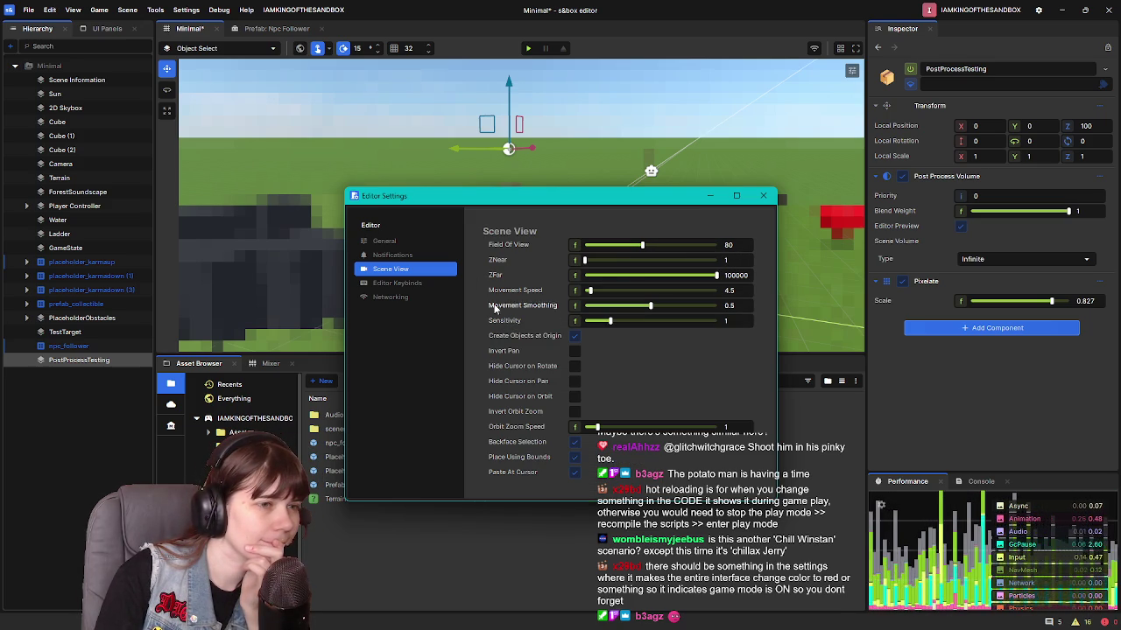
left_click(398, 244)
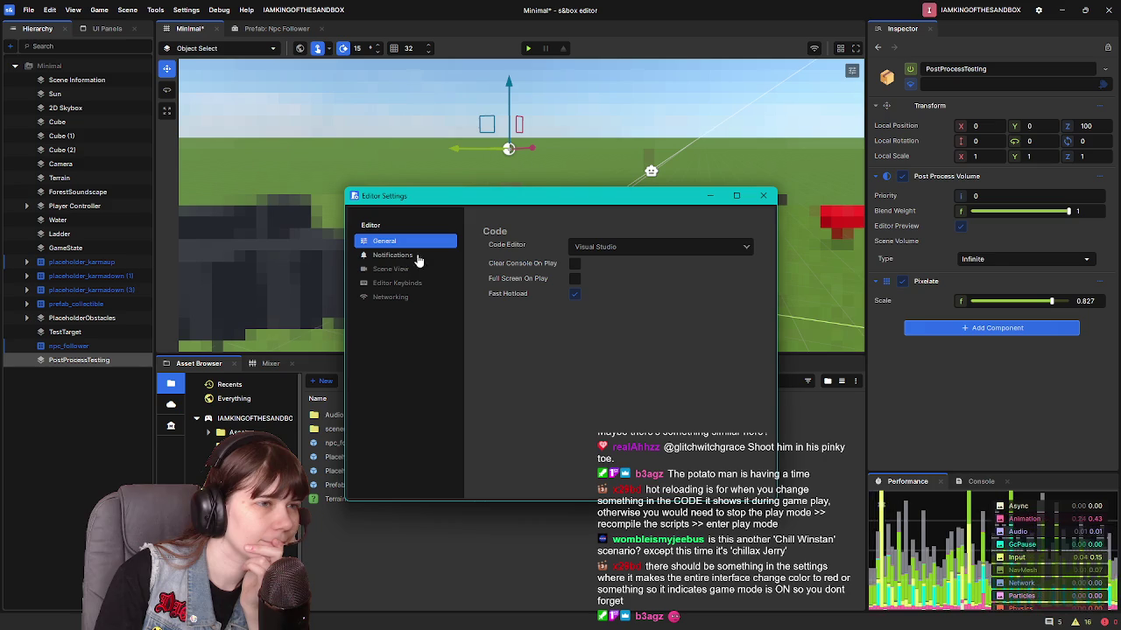
left_click(576, 282)
left_click(588, 246)
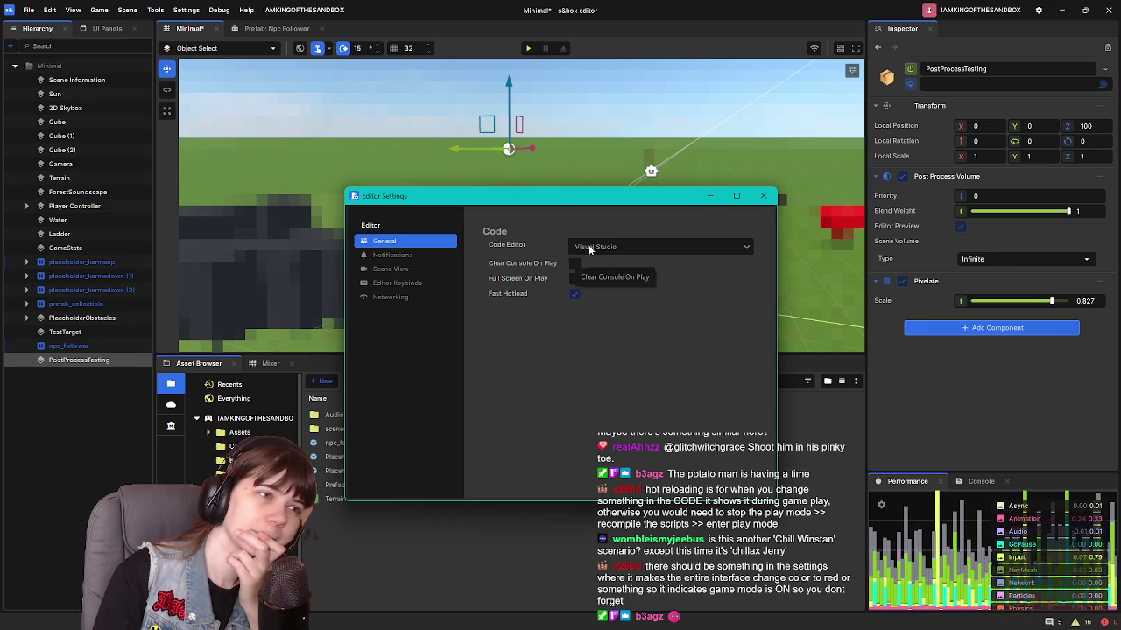
left_click(589, 249)
left_click(588, 249)
left_click(586, 249)
Step: Browse the notification, scene view, keybind and networking pages, then close Editor Settings from General
left_click(438, 256)
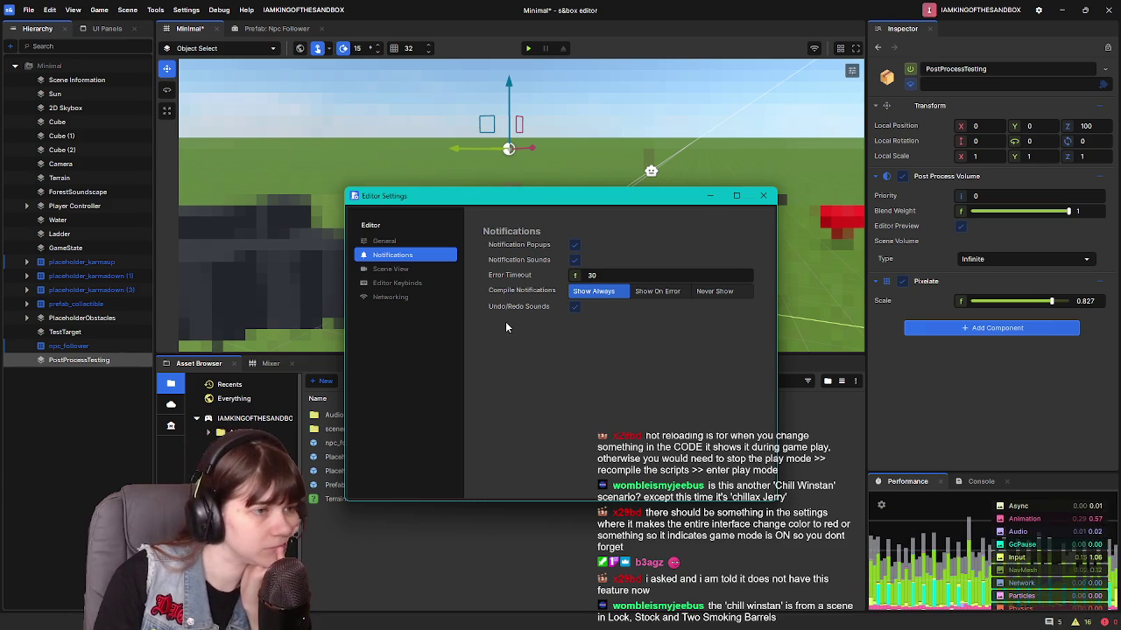
left_click(409, 271)
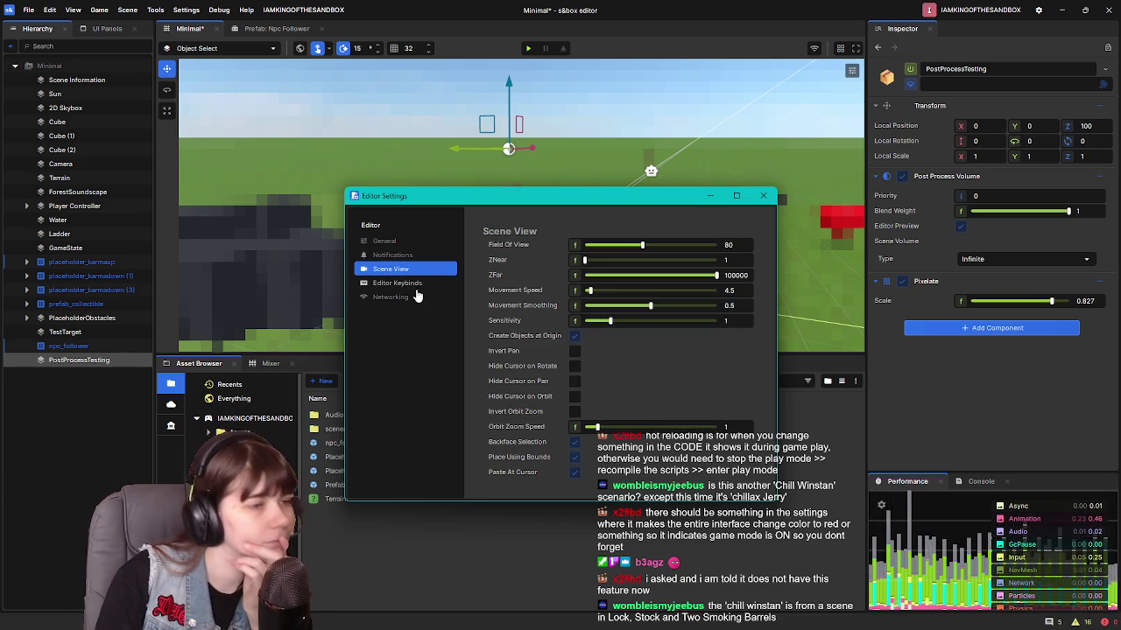
left_click(415, 285)
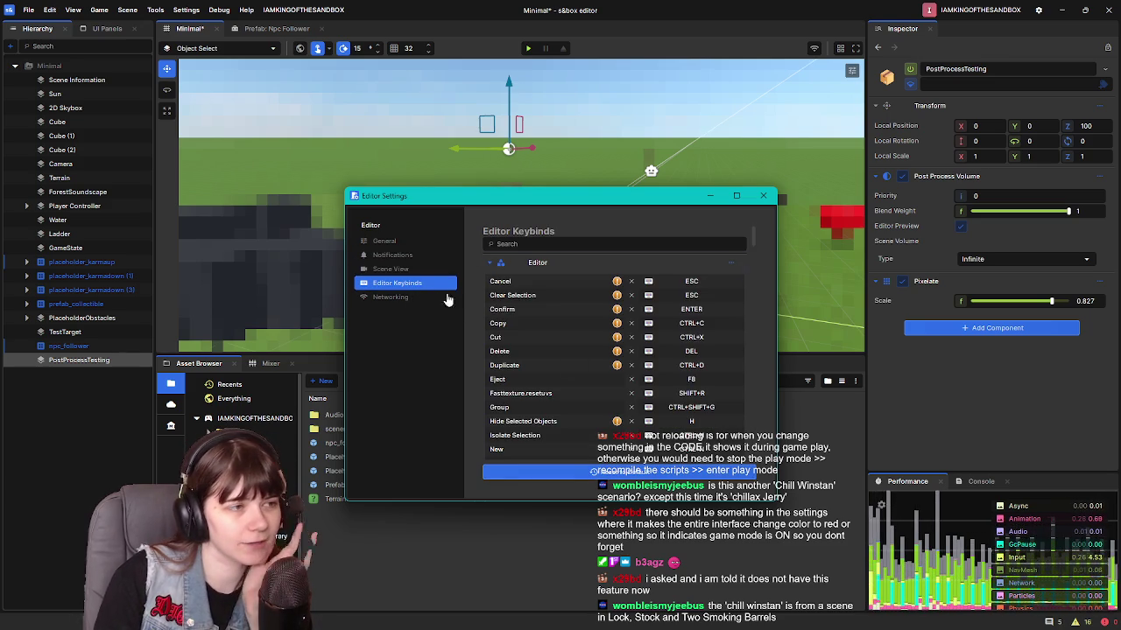
left_click(409, 299)
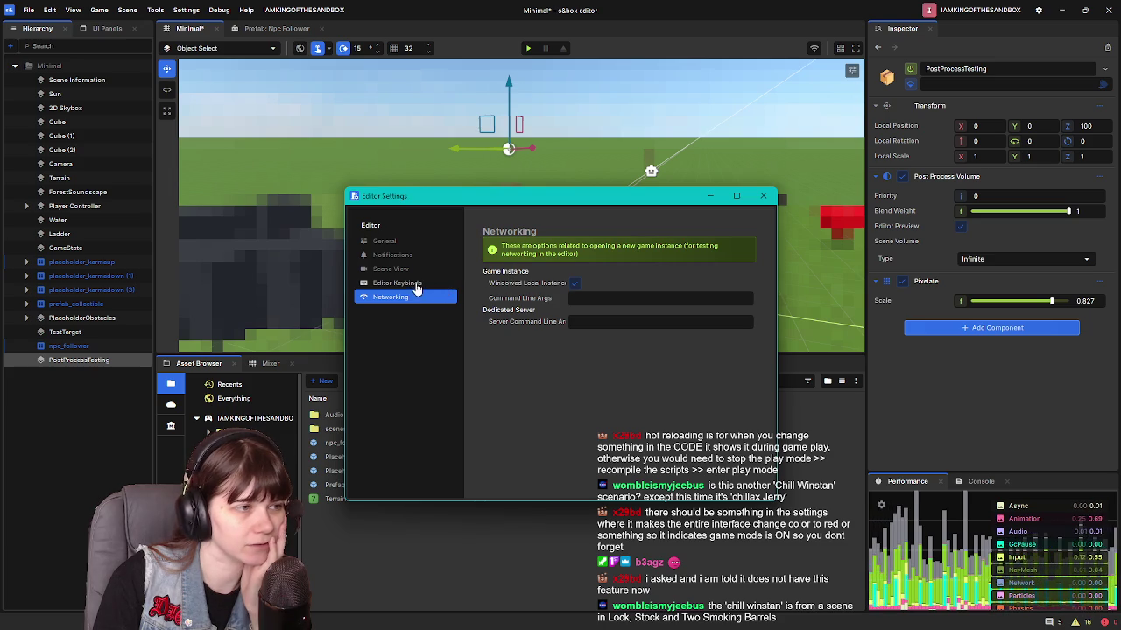
left_click(406, 271)
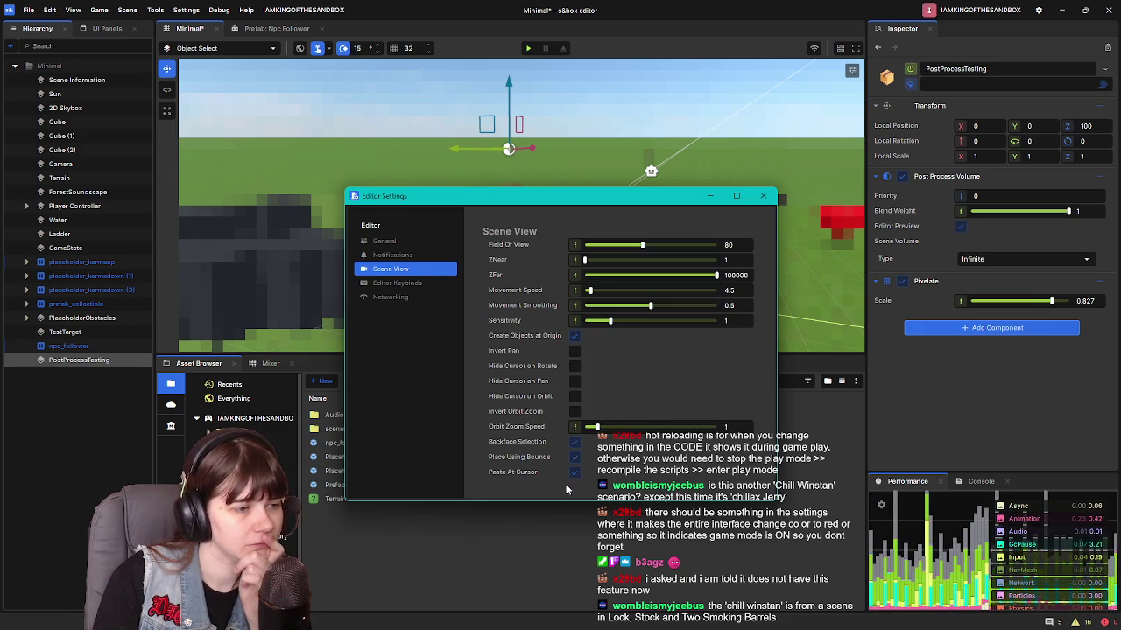
left_click(393, 255)
left_click(386, 240)
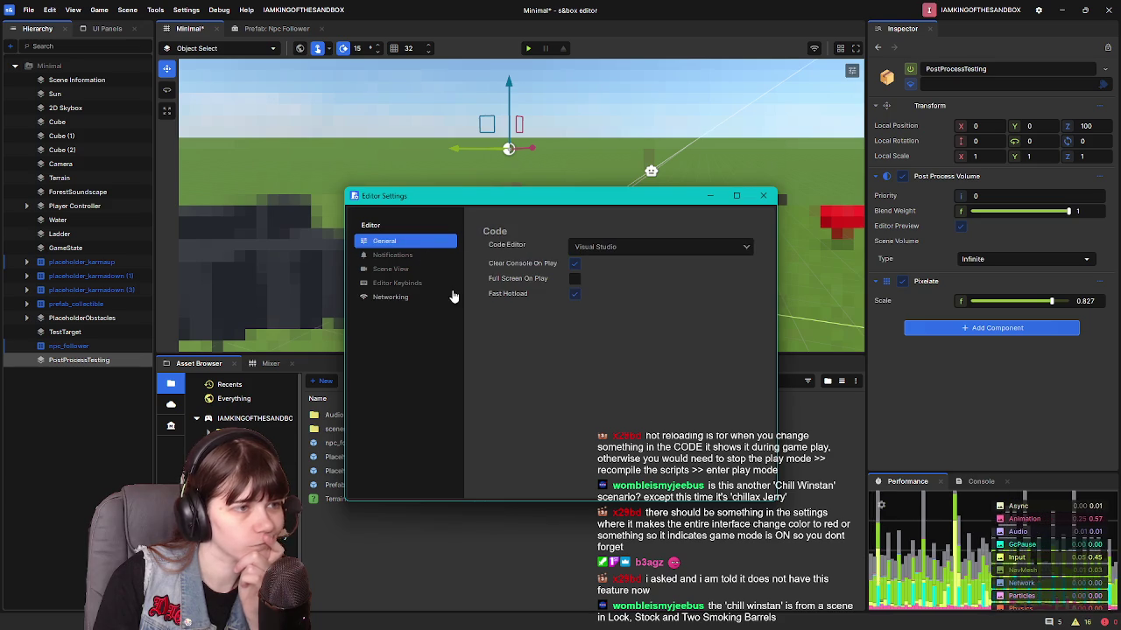
left_click(762, 195)
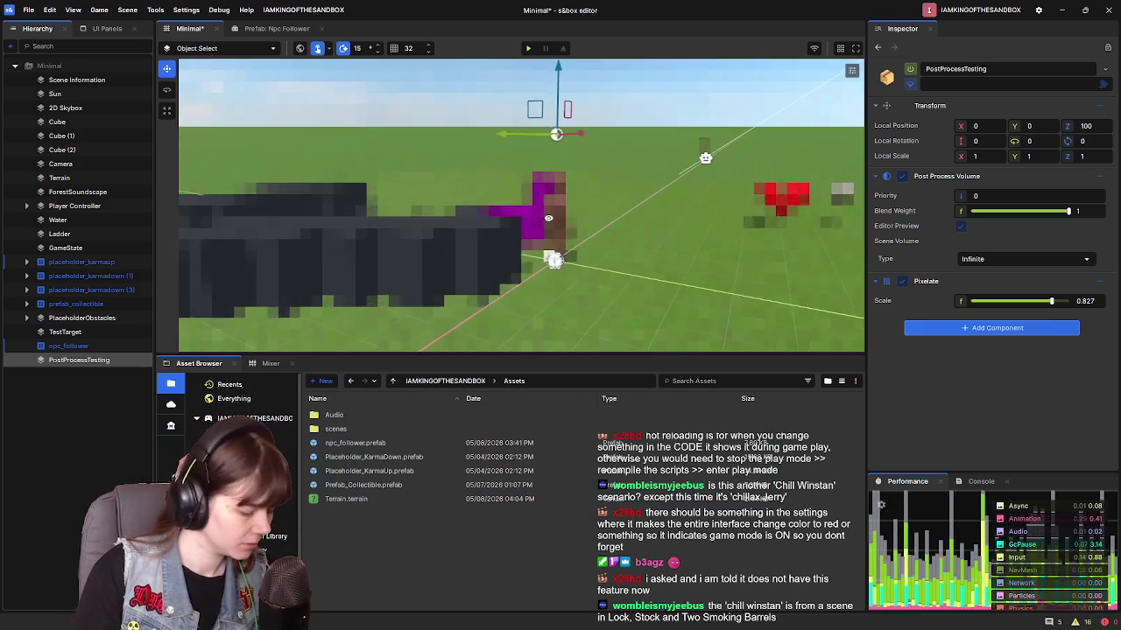
Step: Compare Pixelate scales between about 0.45 and 0.6 while flying the scene camera toward the character
scroll(553, 216, "up", 5)
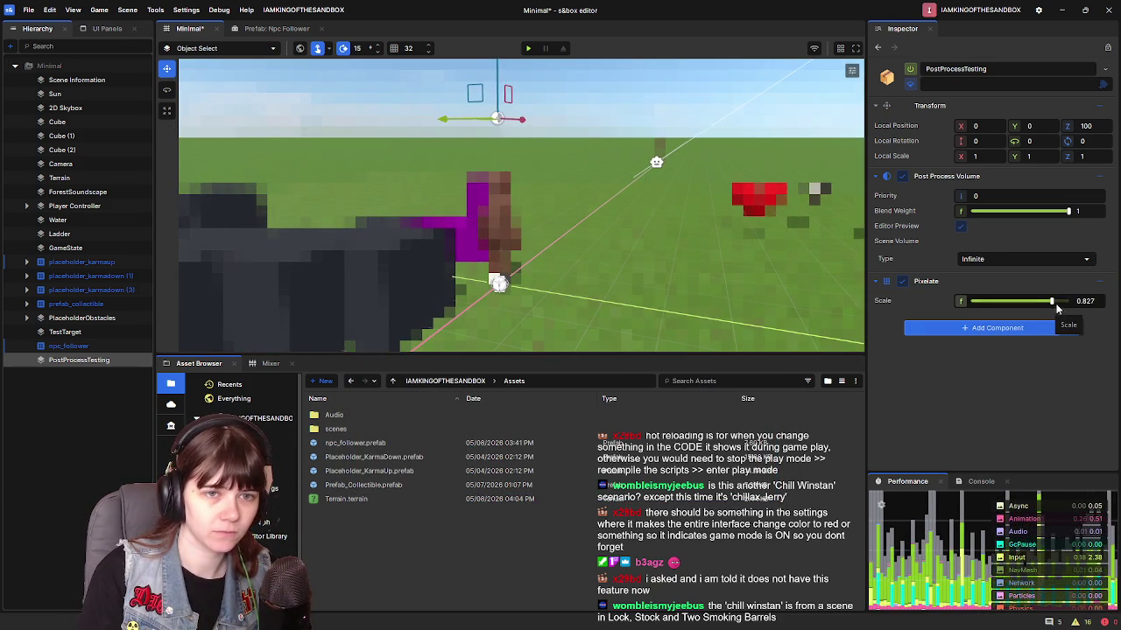
left_click_drag(1053, 303, 1014, 303)
key("w")
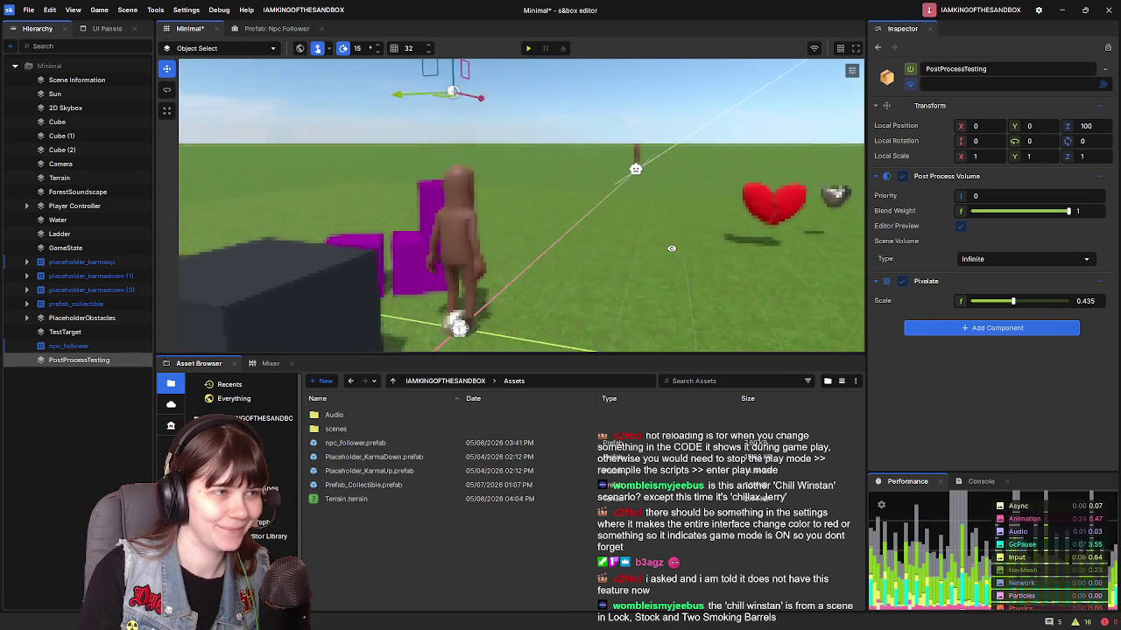
key("s")
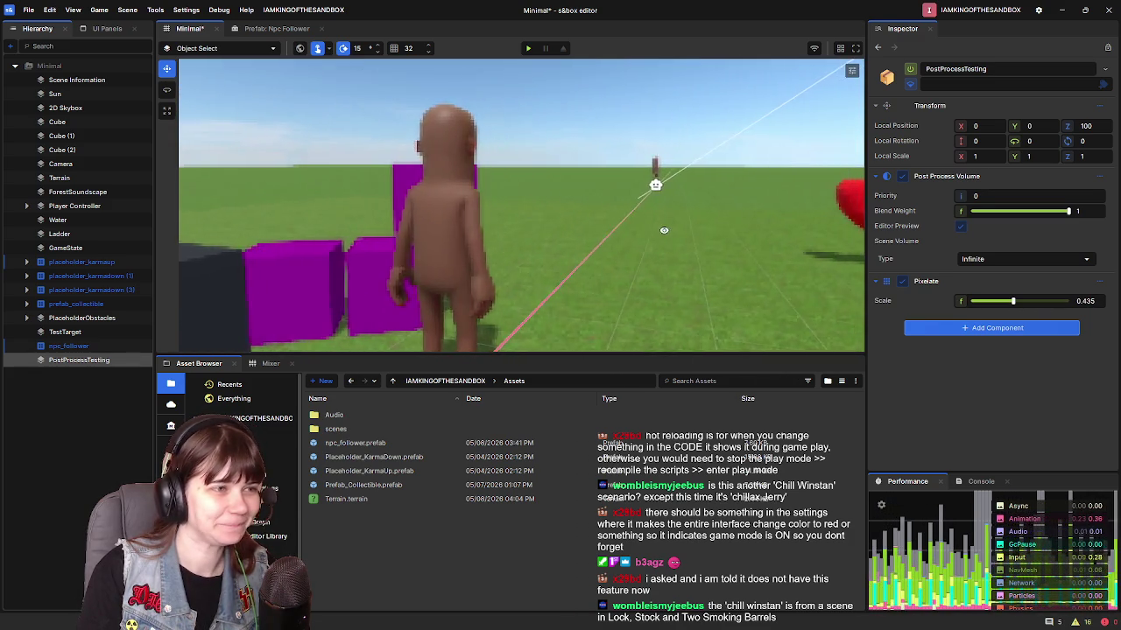
key("w")
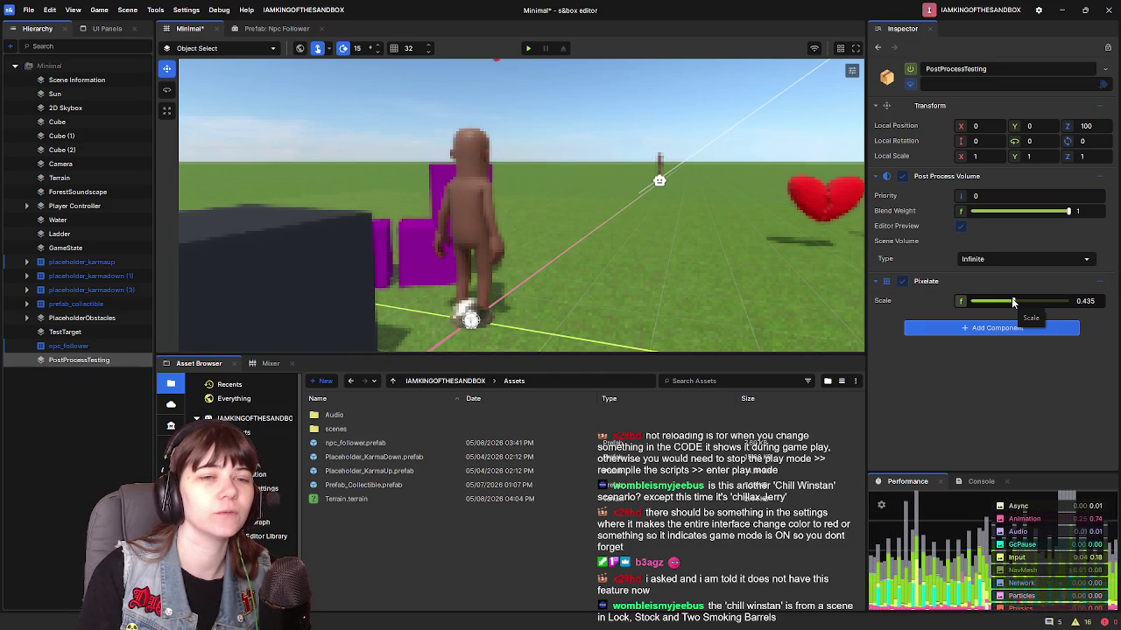
left_click_drag(1014, 302, 1026, 302)
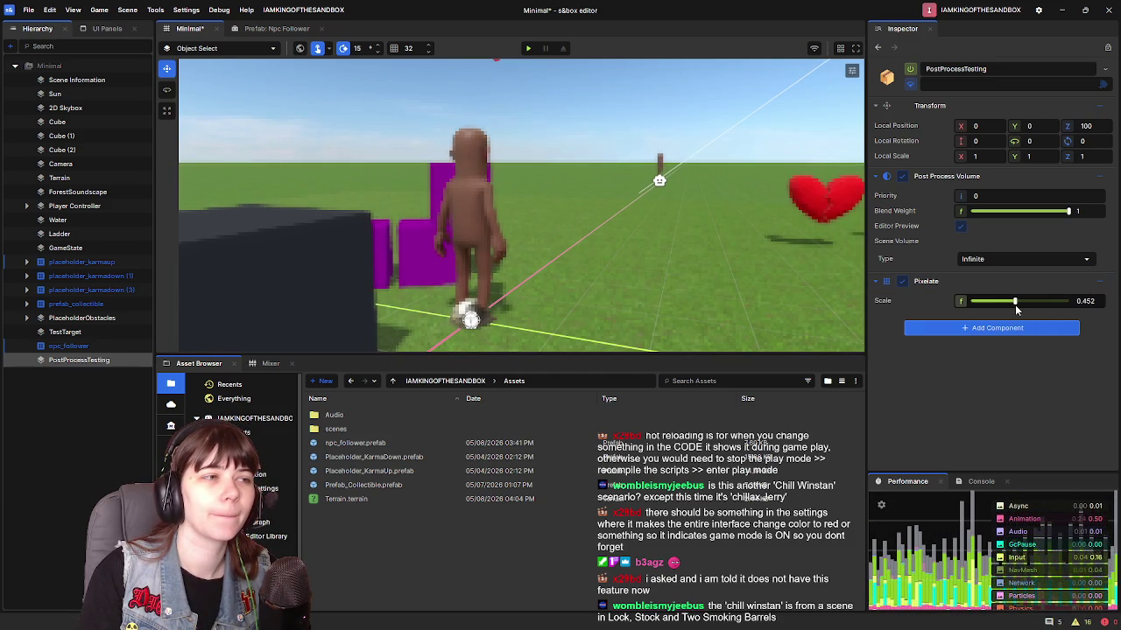
left_click_drag(1026, 302, 1014, 302)
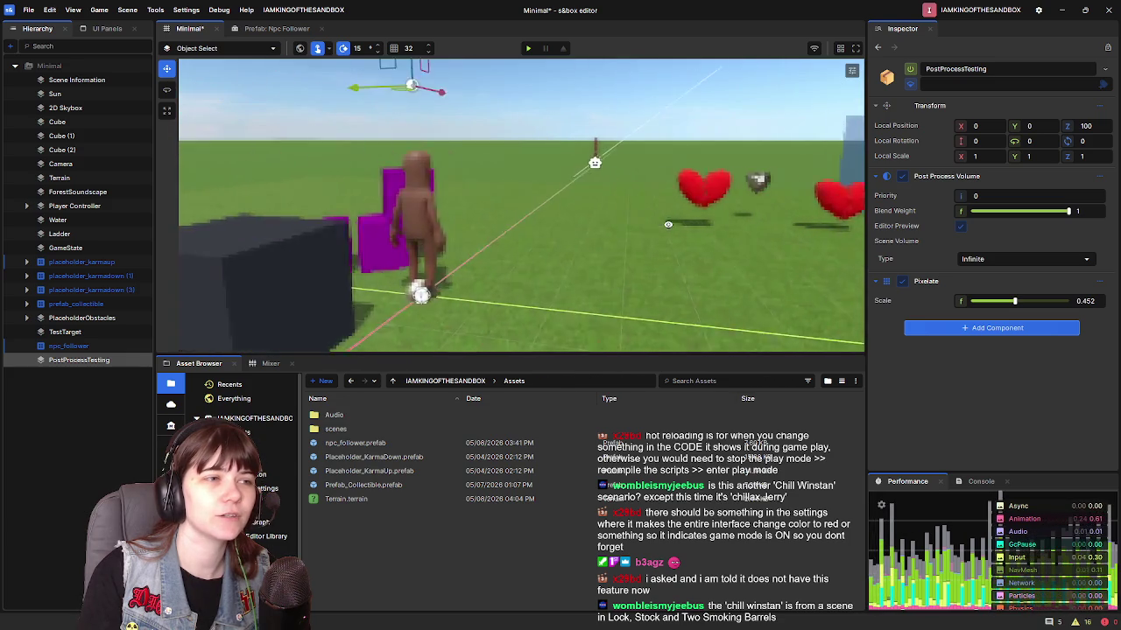
mouse_move(1015, 302)
left_mouse_down()
mouse_move(1052, 302)
mouse_move(1000, 302)
mouse_move(1010, 302)
left_mouse_up()
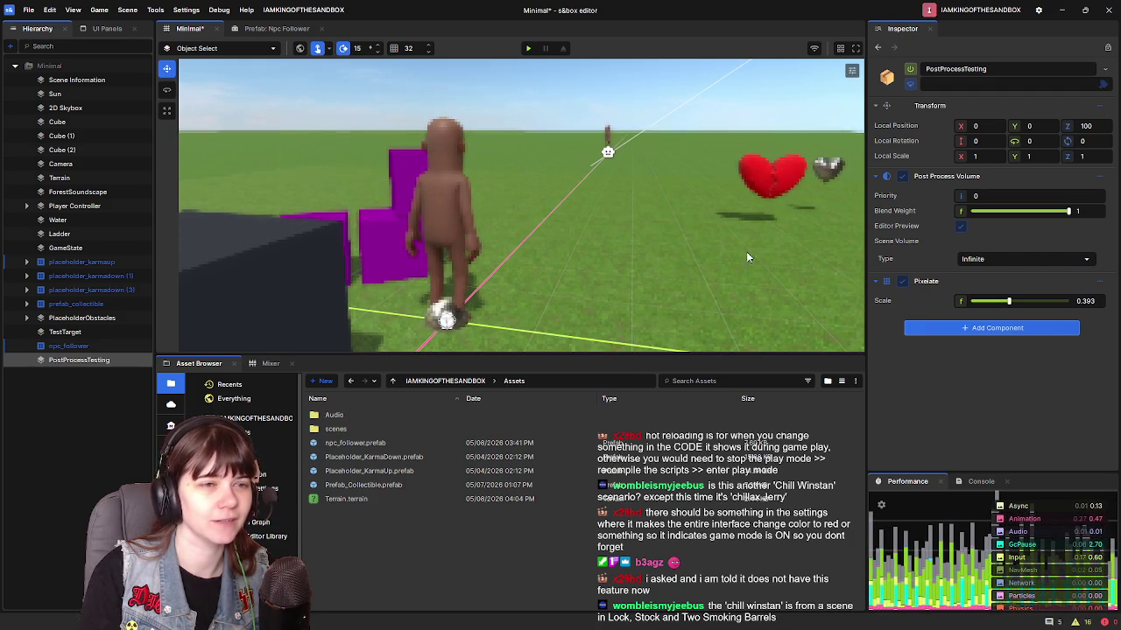
Step: Enter .4 as the Pixelate scale and bring up the Add Component list
left_click(1095, 301)
type(".4")
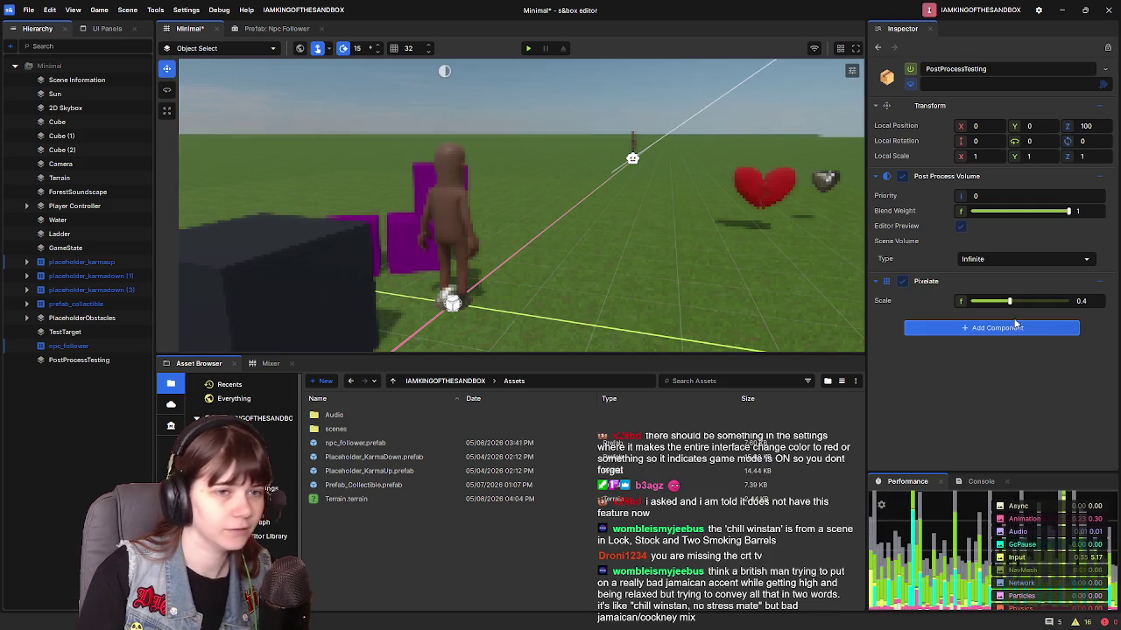
left_click(1013, 328)
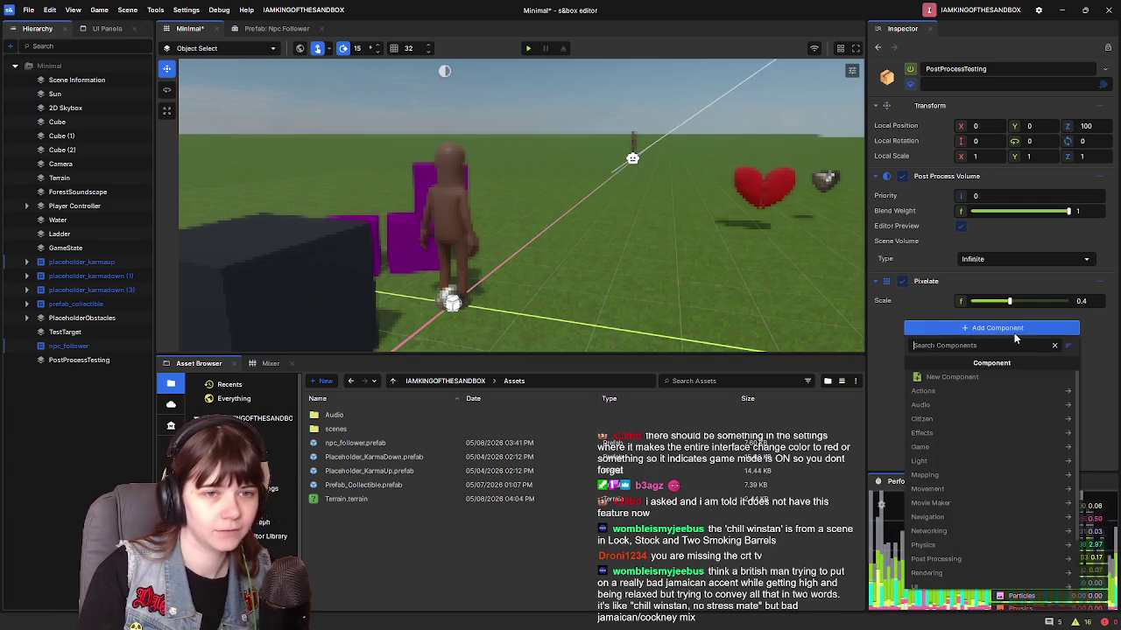
Step: Add Color Grading, switch Pixelate off, and collapse the Pixelate and volume settings
type("Color")
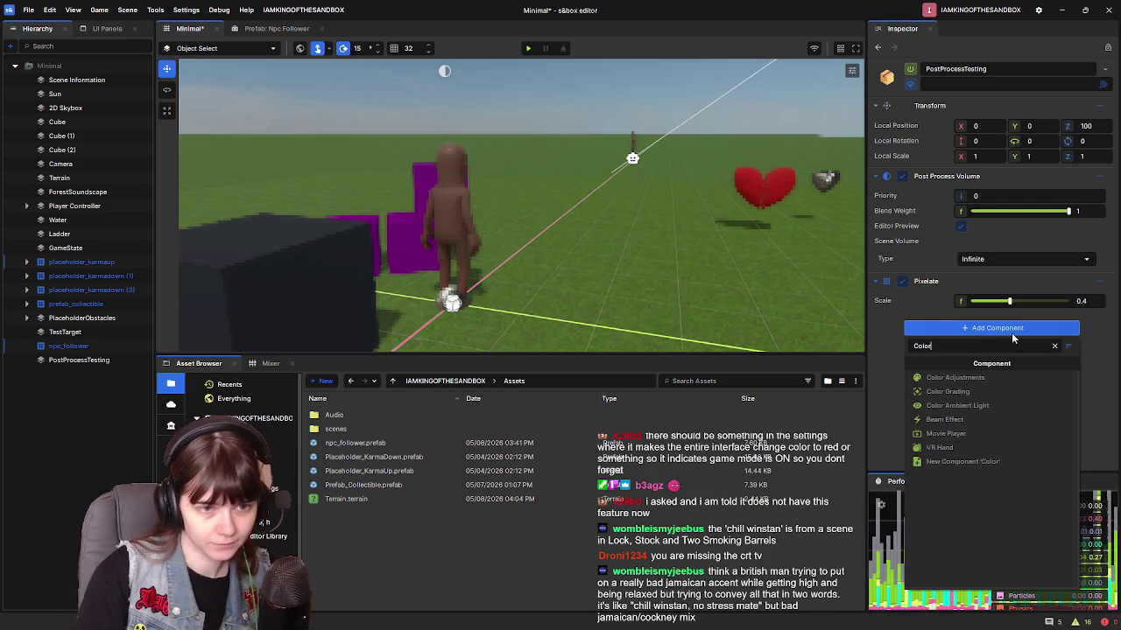
left_click(948, 392)
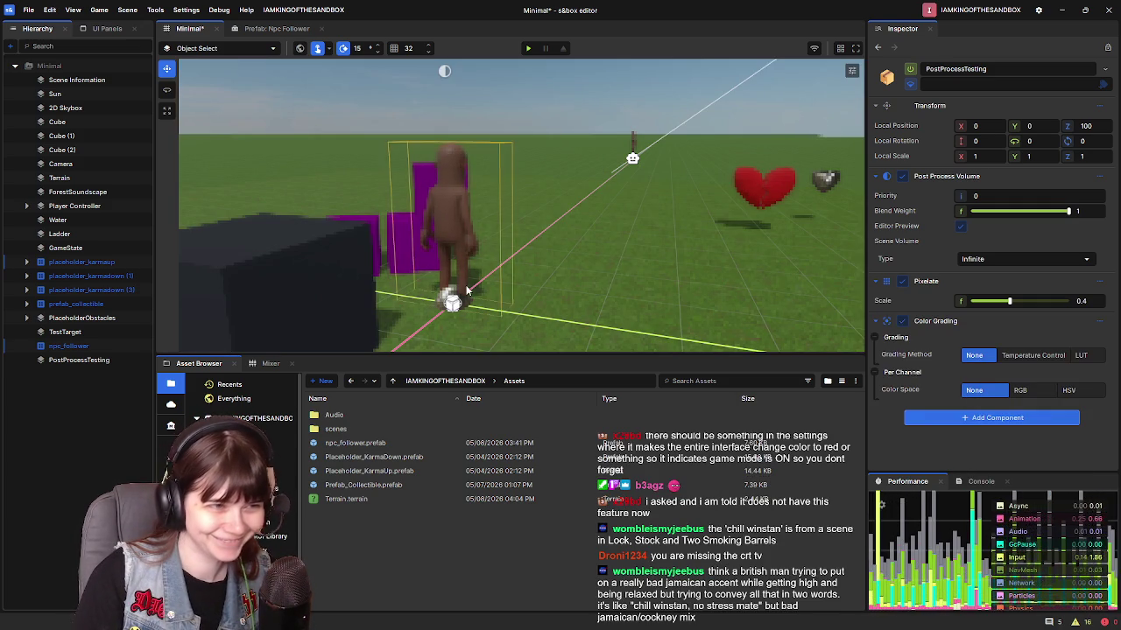
left_click(902, 281)
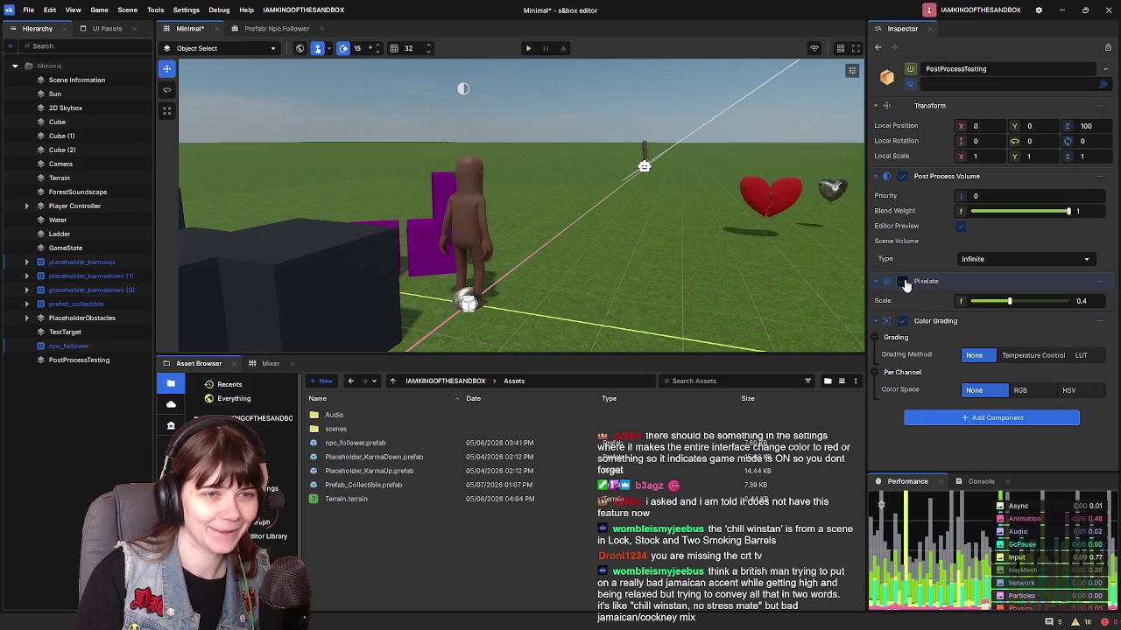
left_click(884, 282)
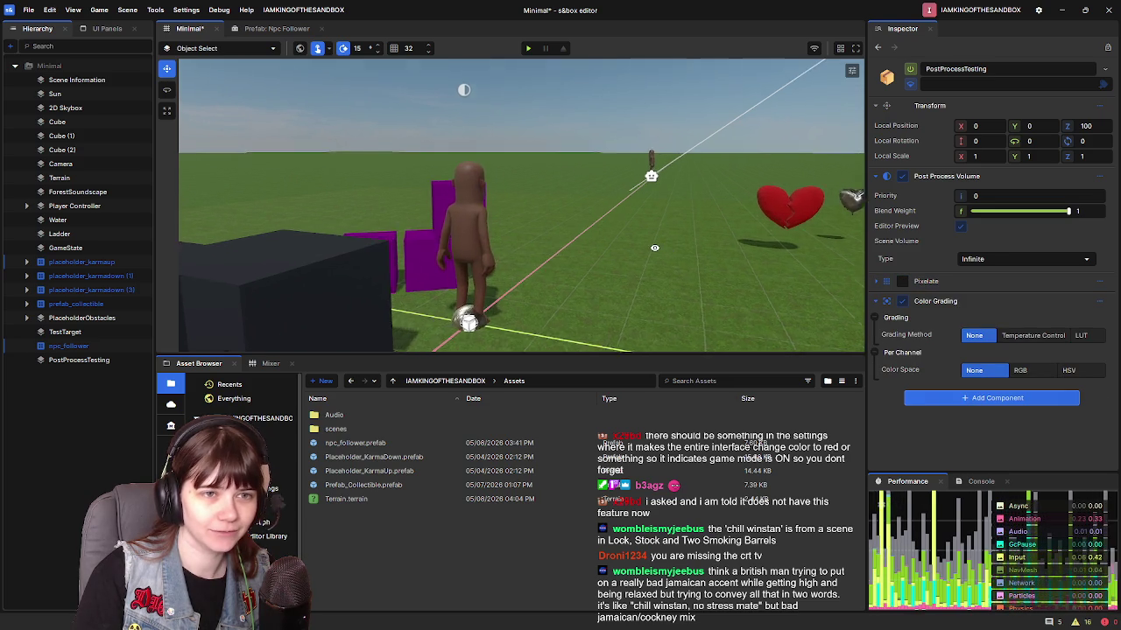
left_click(873, 178)
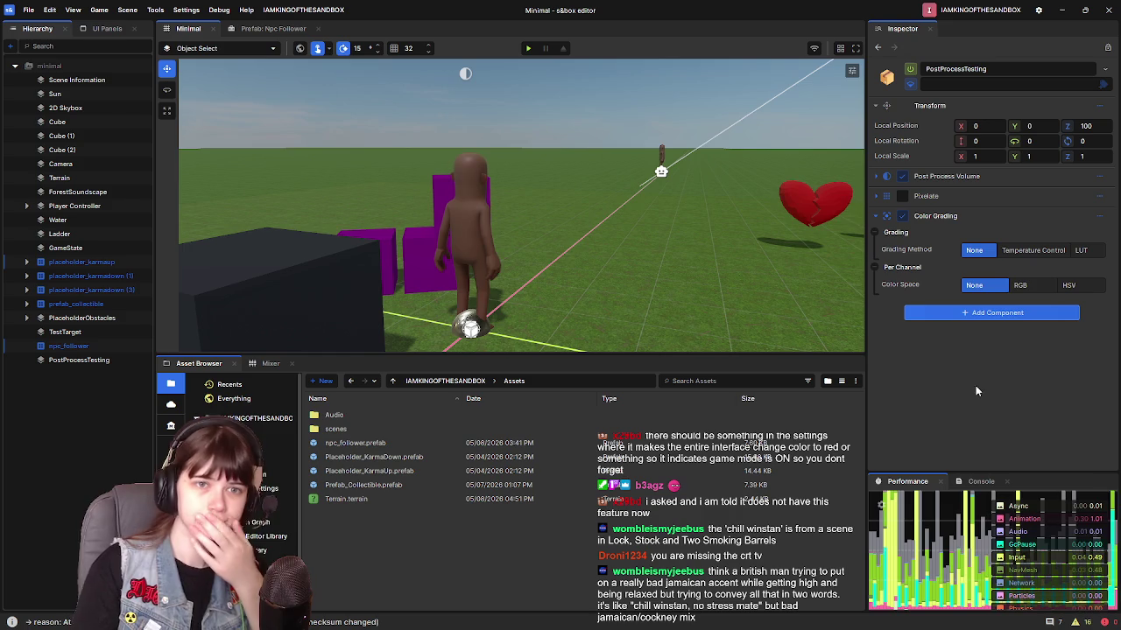
Step: Try RGB then HSV colour space and lower the Saturation Curve's start to about 0.08
left_click(1019, 286)
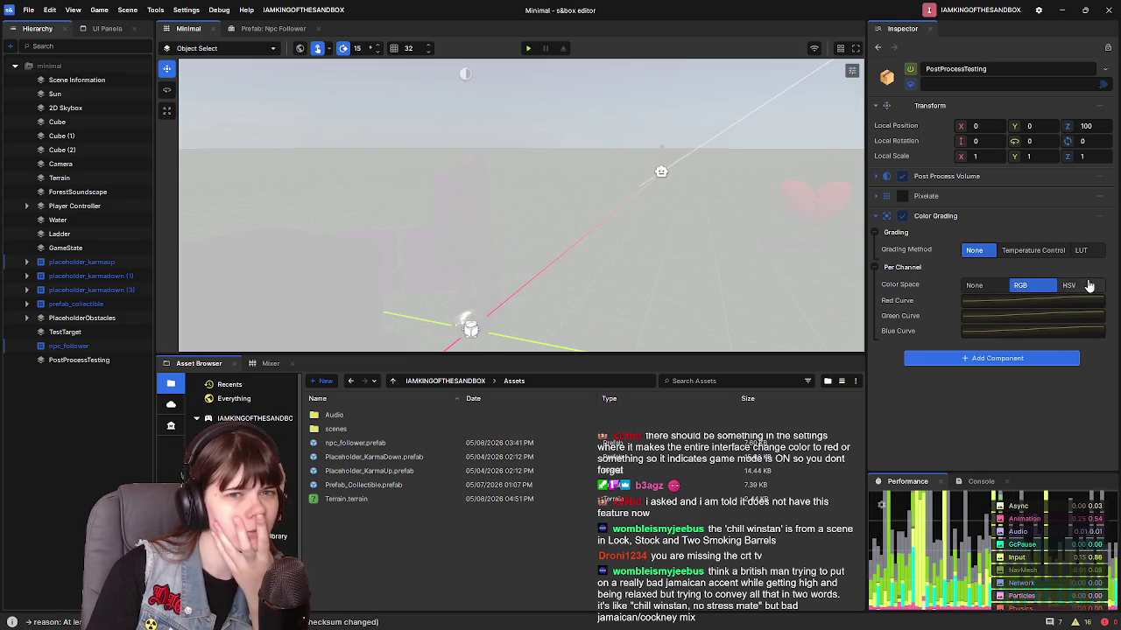
left_click(1068, 285)
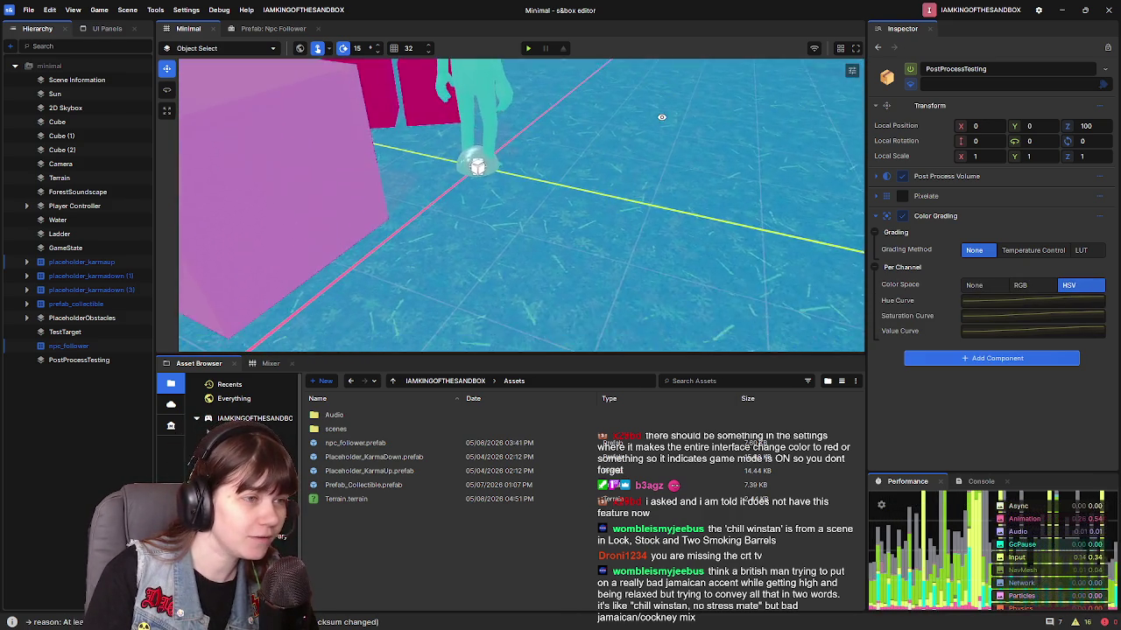
left_click(1035, 319)
left_click(720, 399)
mouse_move(719, 400)
left_mouse_down()
mouse_move(719, 302)
mouse_move(718, 490)
left_mouse_up()
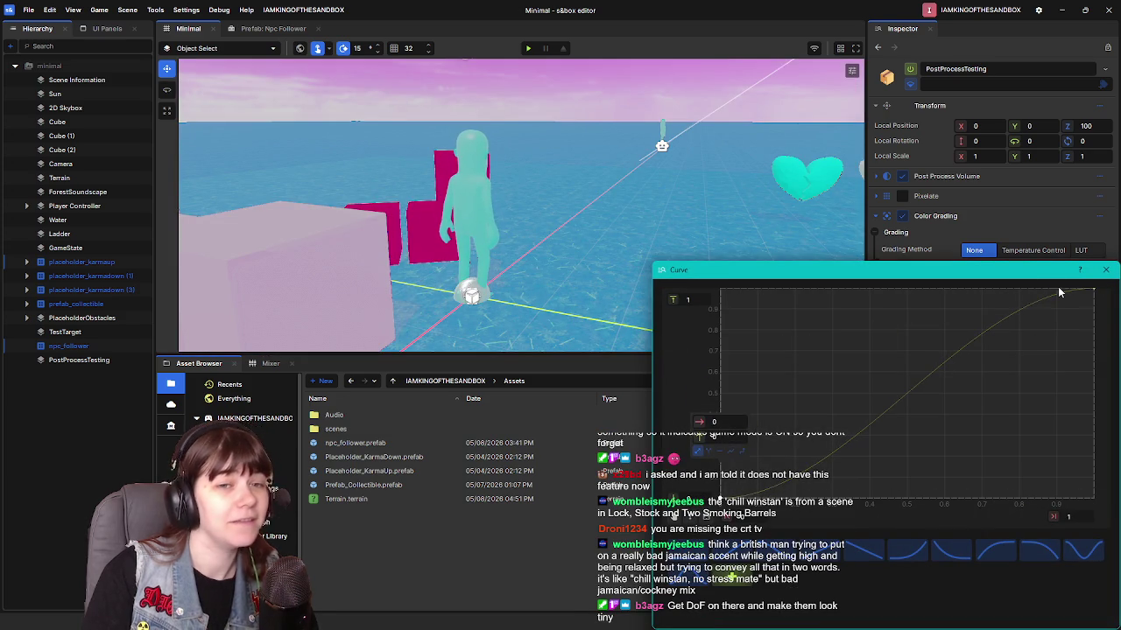
left_click(1105, 270)
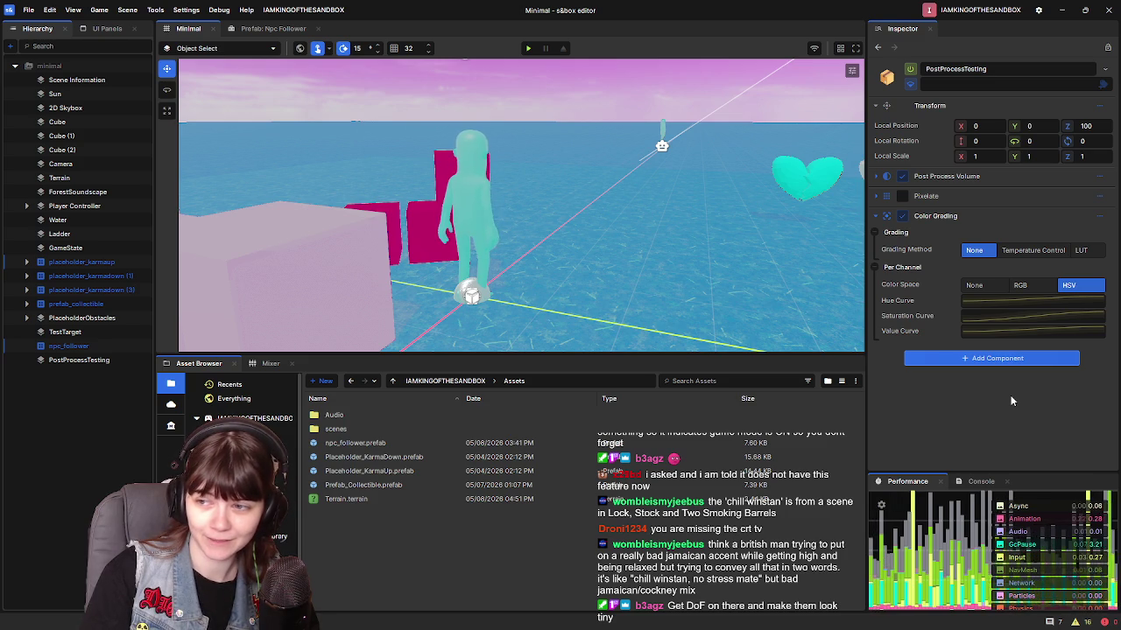
Step: Switch the colour space back to RGB, then set it to None
left_click_drag(691, 262, 696, 271)
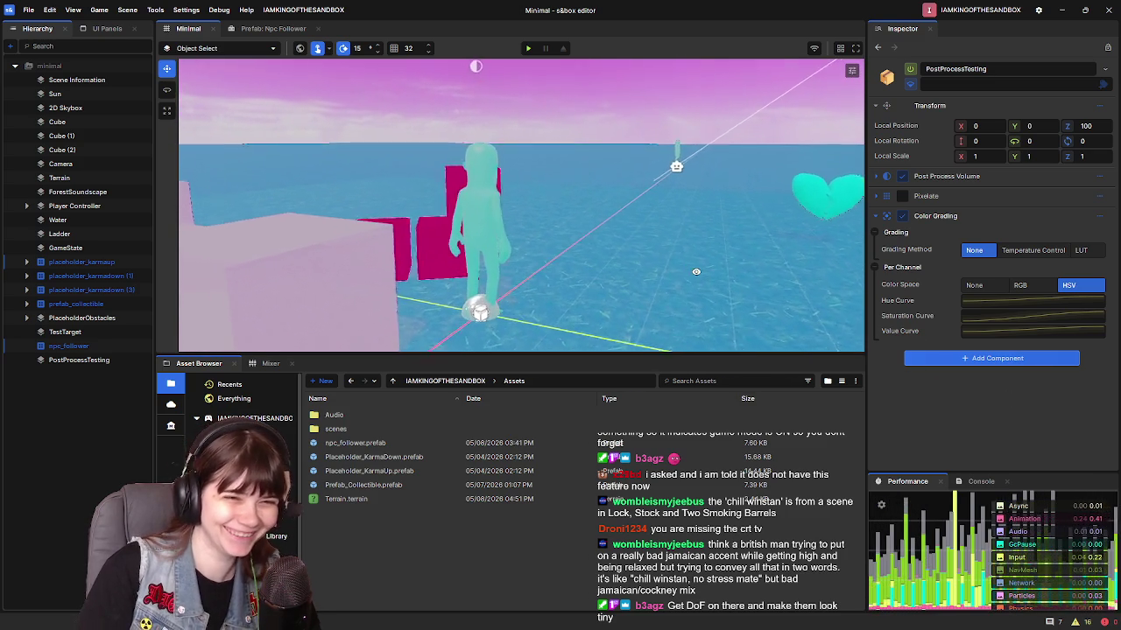
left_click(1020, 287)
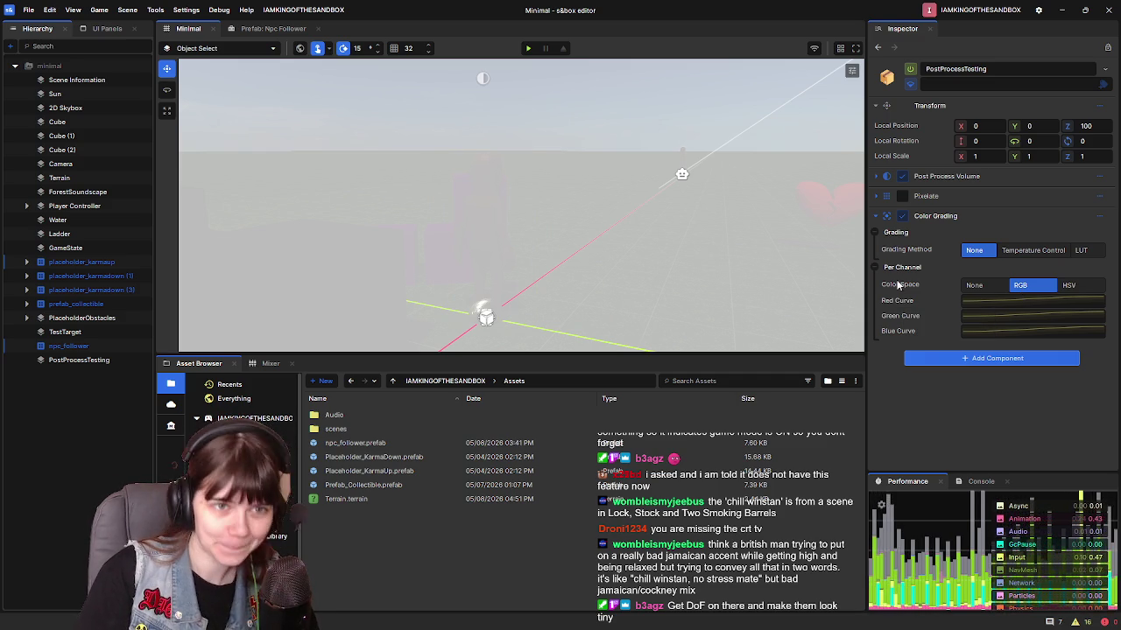
left_click(973, 285)
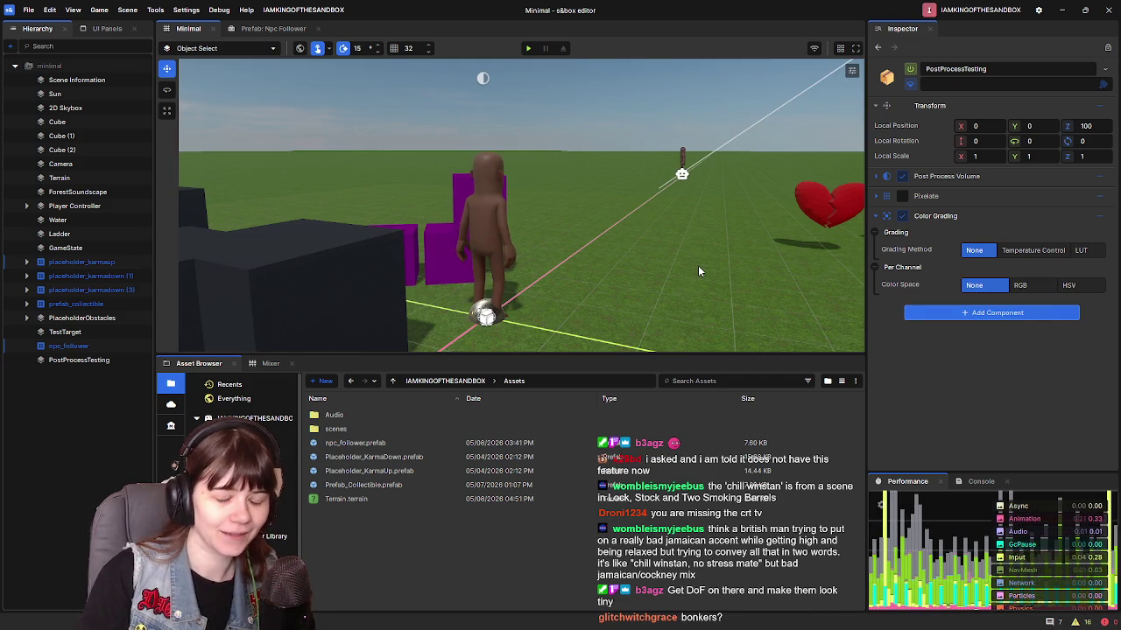
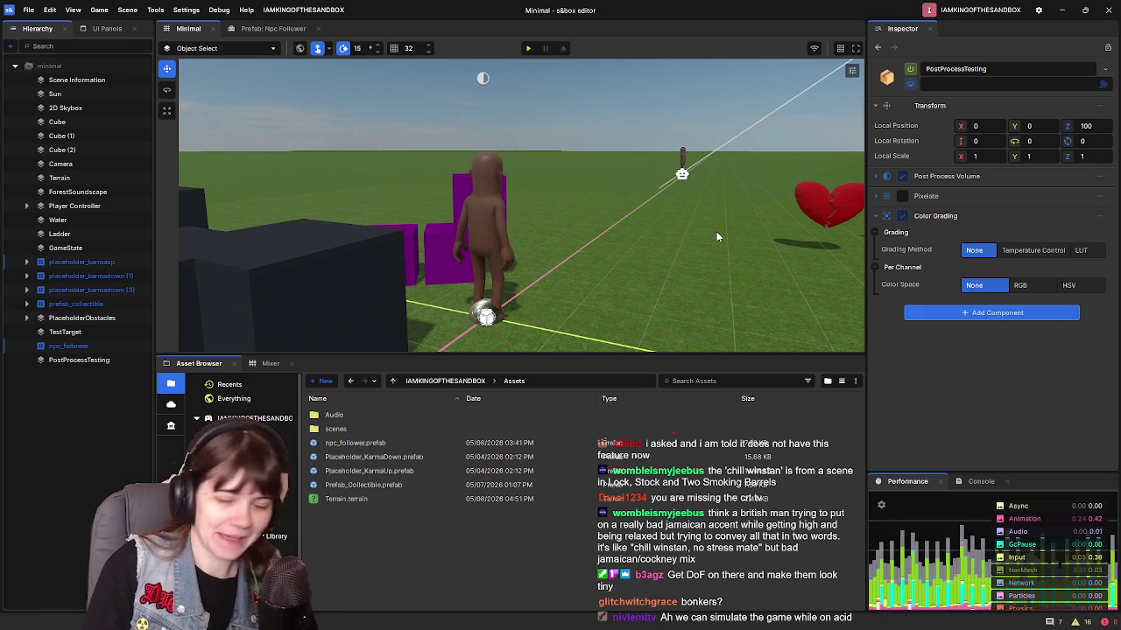
Step: Switch Color Grading to Temperature Control and settle the Color Temp K at 2250
left_click_drag(716, 231, 1049, 267)
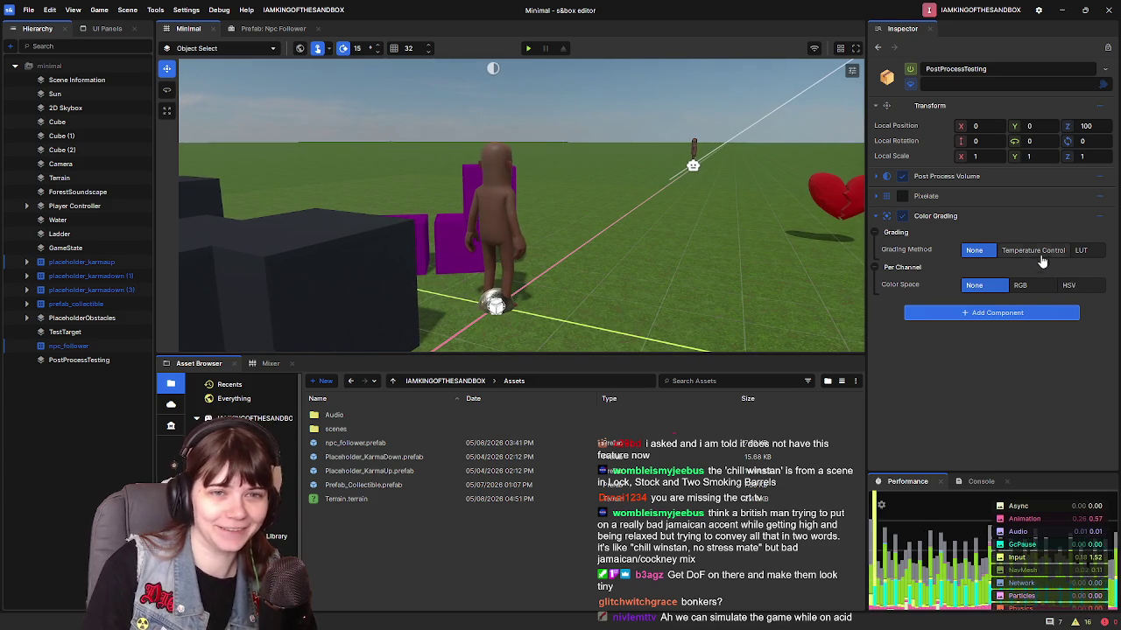
left_click(1033, 251)
mouse_move(989, 273)
left_mouse_down()
mouse_move(976, 270)
mouse_move(1064, 267)
mouse_move(965, 270)
mouse_move(981, 270)
left_mouse_up()
left_click_drag(626, 222, 626, 221)
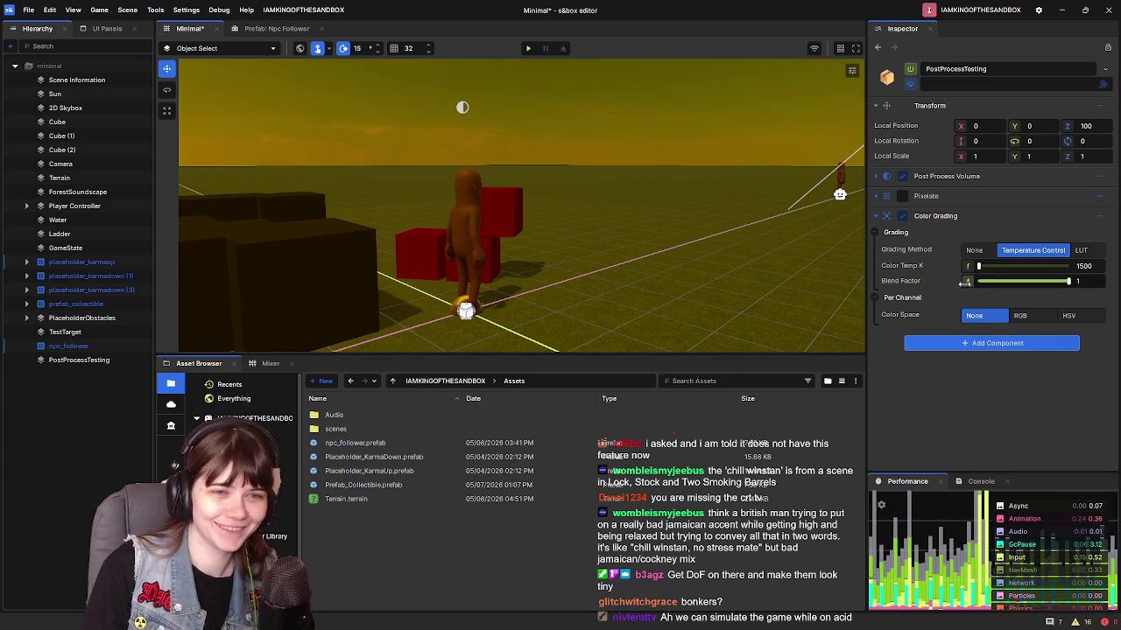
left_click_drag(979, 267, 981, 271)
mouse_move(770, 305)
left_mouse_down()
mouse_move(788, 297)
mouse_move(746, 280)
left_mouse_up()
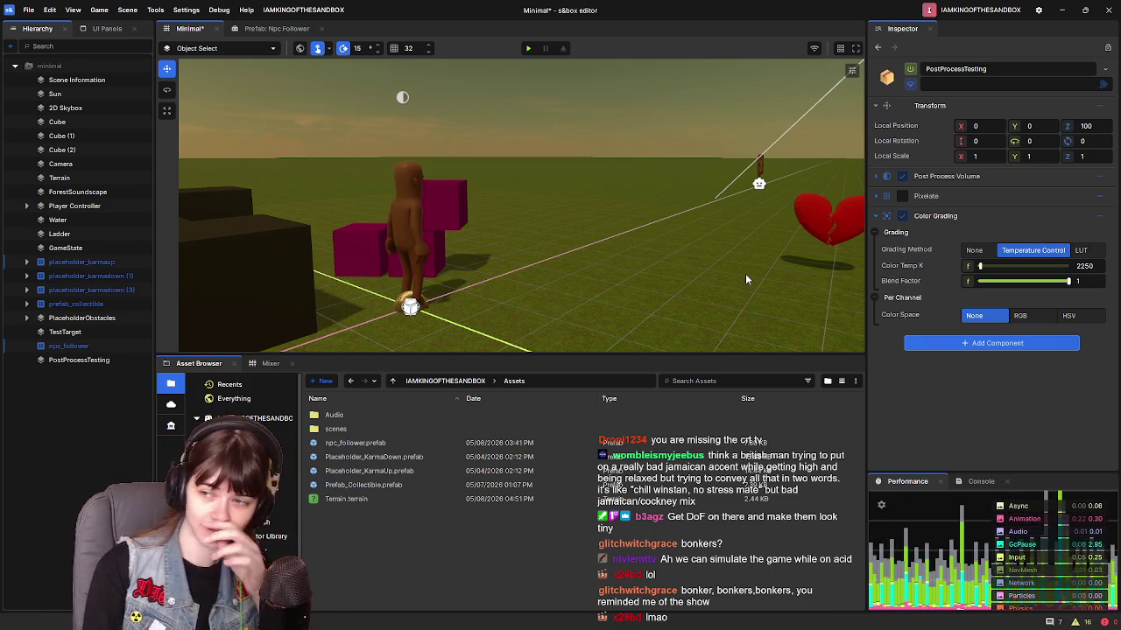
left_click_drag(745, 270, 467, 325)
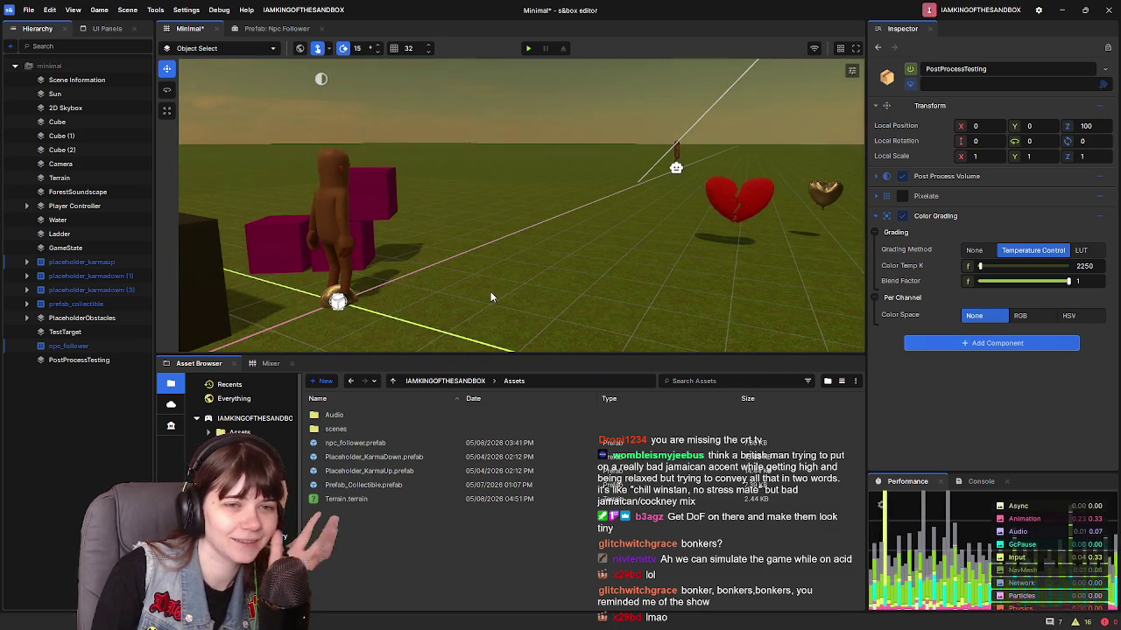
Step: Try the LUT, None and Temperature Control grading methods and color space options, ending on Temperature Control
left_click(1020, 315)
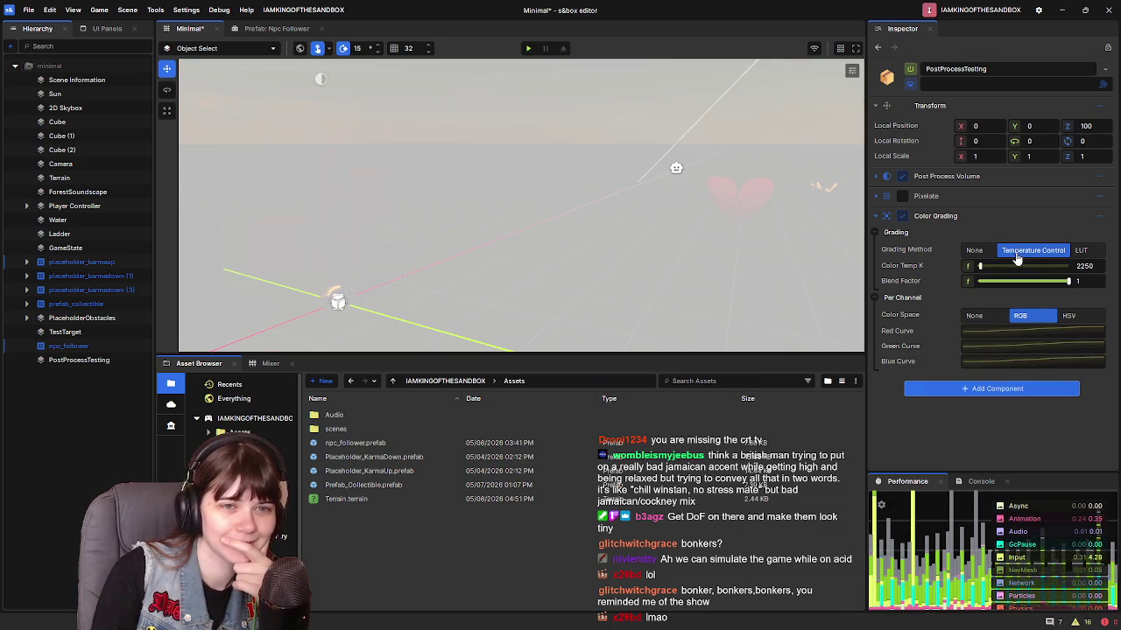
left_click(1086, 252)
left_click(1033, 250)
left_click(973, 250)
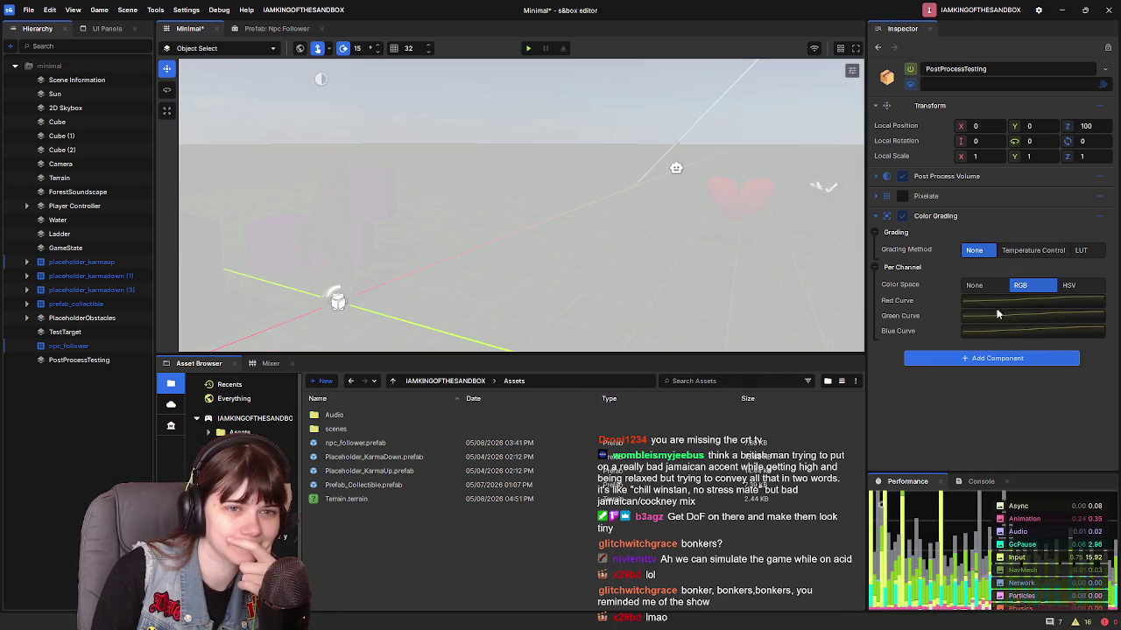
left_click(980, 284)
left_click(1033, 250)
left_click(1083, 250)
left_click(1033, 250)
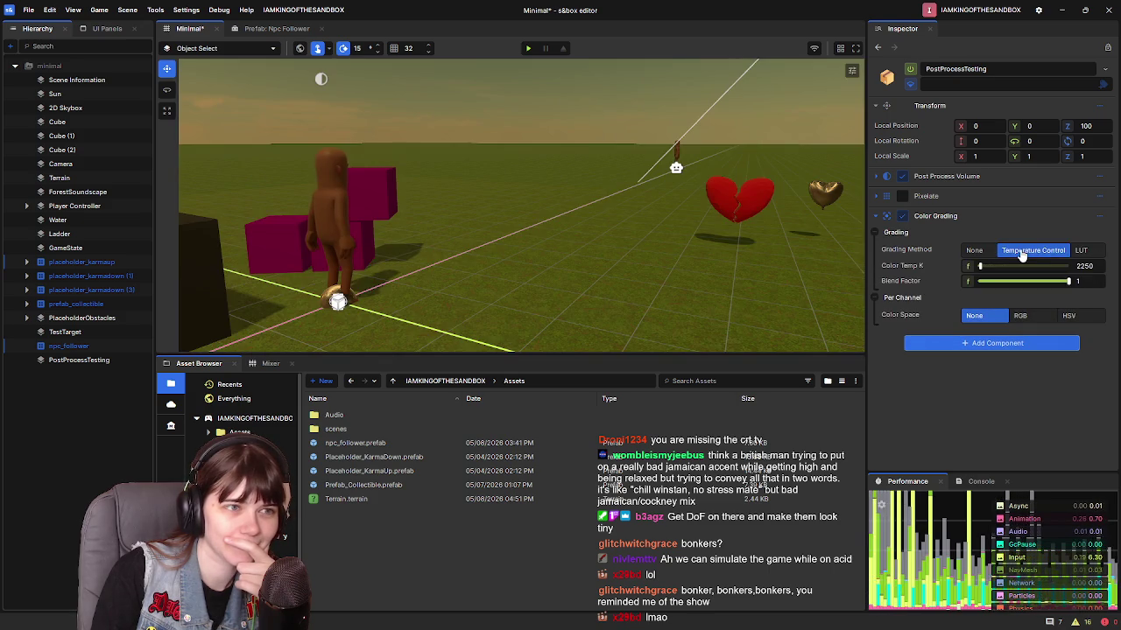
Step: Set Color Space to RGB and reshape a channel curve to tint the scene strongly yellow
left_click(1020, 315)
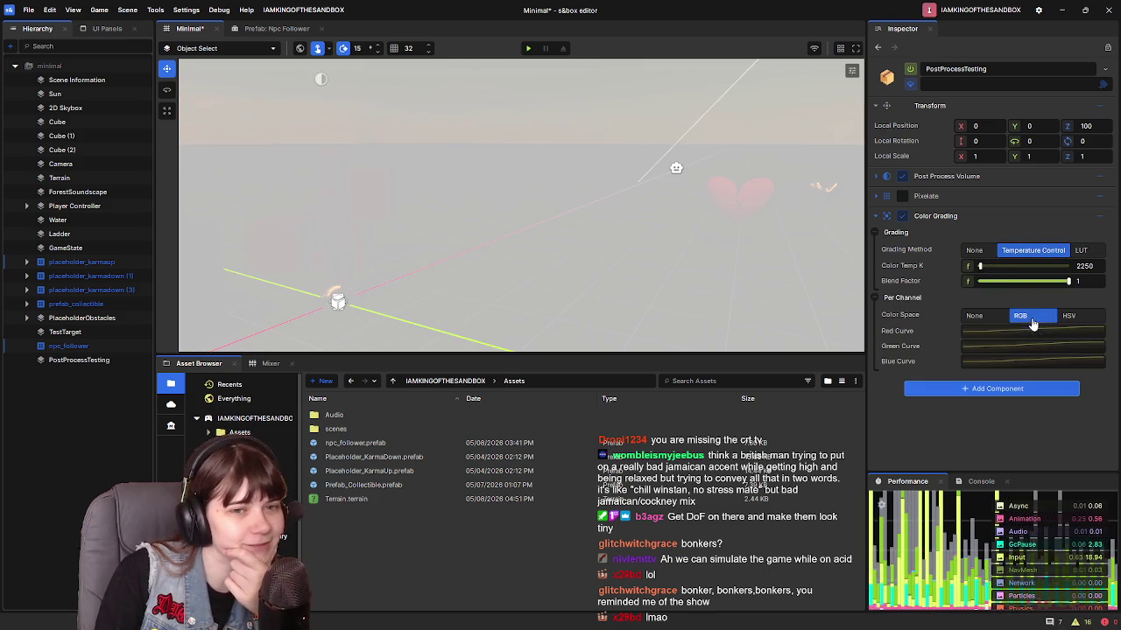
left_click(993, 362)
left_click_drag(721, 393, 712, 412)
mouse_move(1013, 320)
left_mouse_down()
mouse_move(1085, 296)
mouse_move(1092, 401)
mouse_move(1117, 451)
mouse_move(1117, 286)
left_mouse_up()
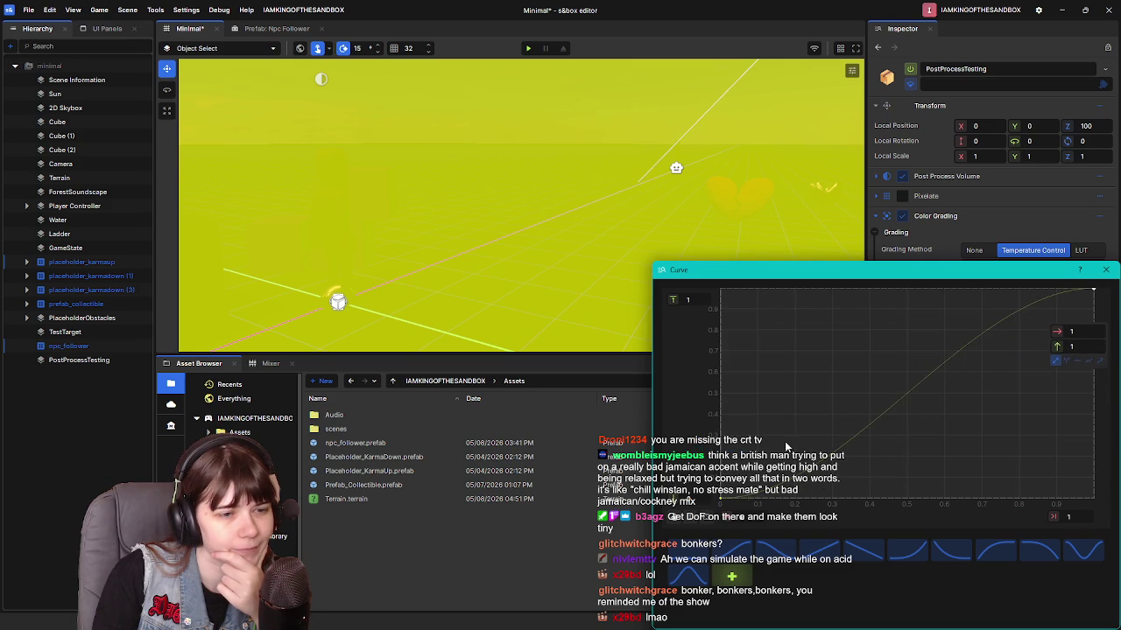
Step: Raise one channel curve's start key to 1 and lower another channel's start into a full S-curve
left_click_drag(720, 500, 719, 279)
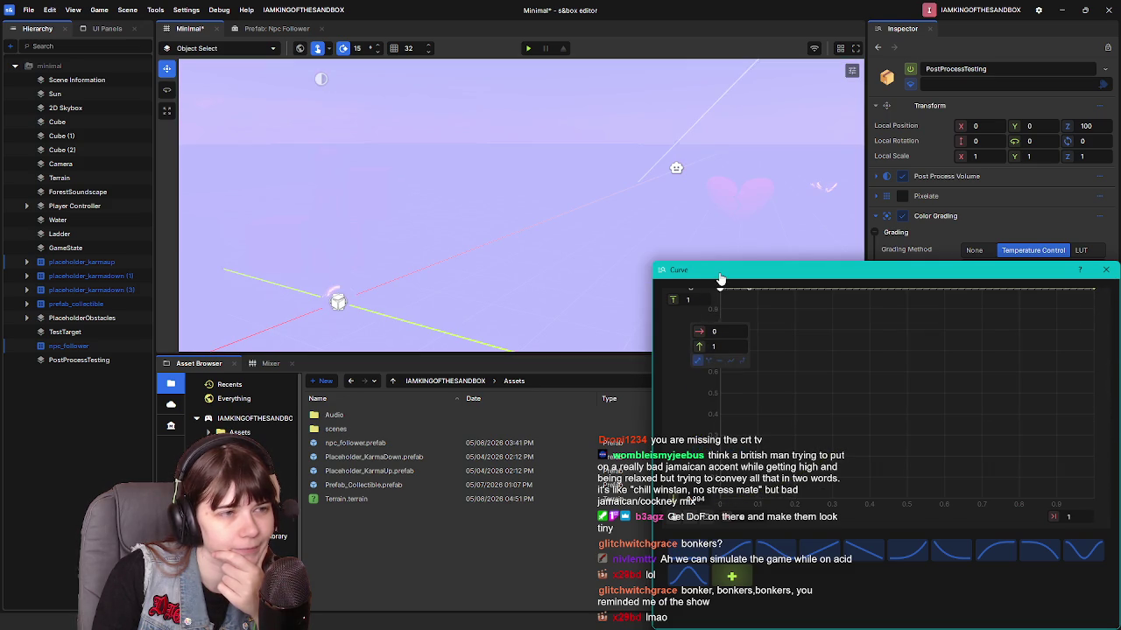
left_click(1105, 270)
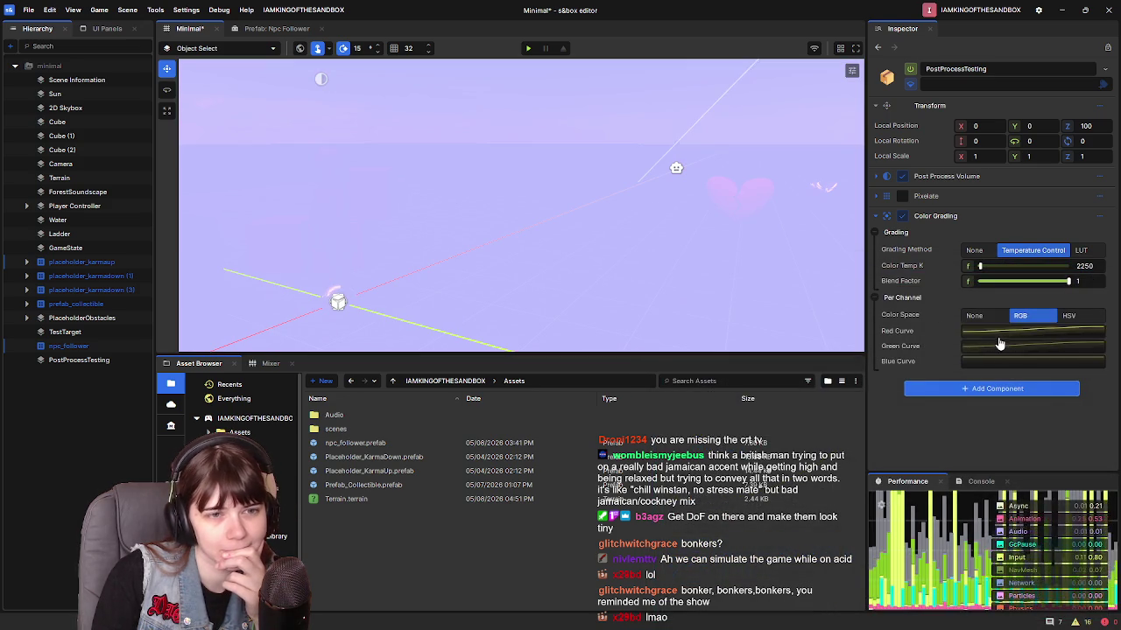
left_click(965, 350)
left_click_drag(720, 393, 725, 543)
left_click(1105, 269)
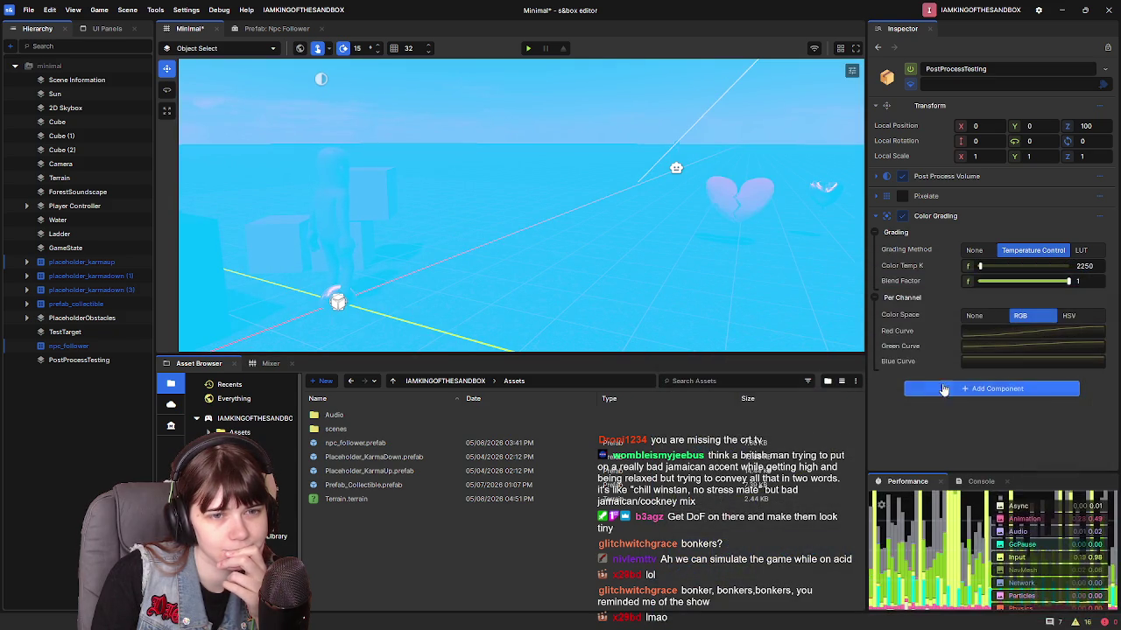
Step: Drop the blue channel curve's start to 0 for a deep blue tint
left_click(971, 364)
left_click(1107, 271)
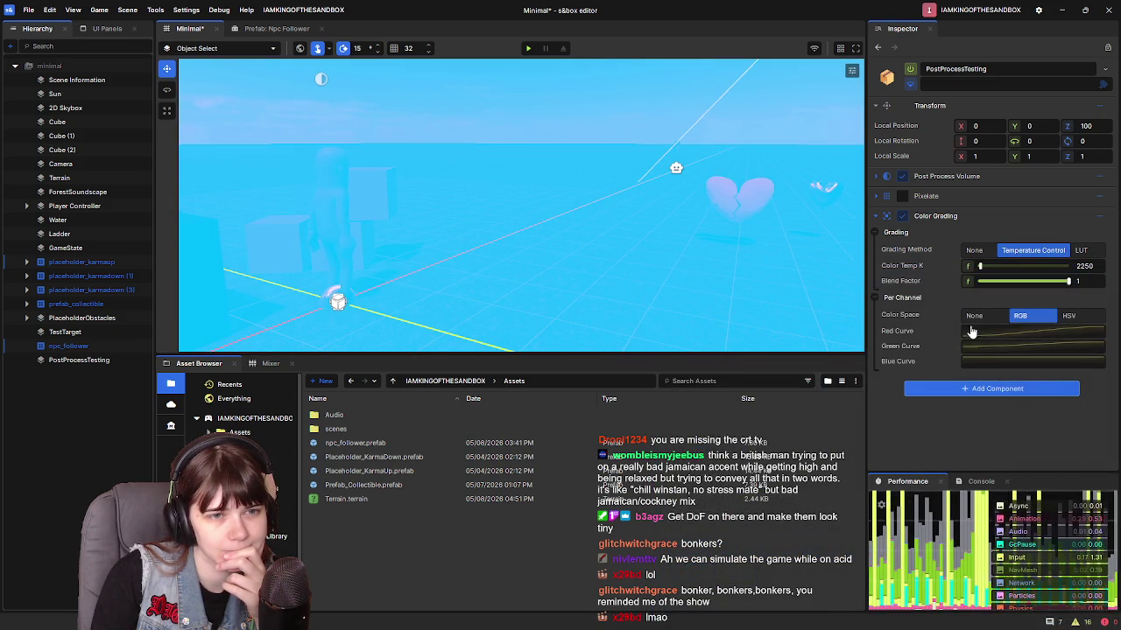
left_click(1025, 316)
left_click(716, 394)
left_click_drag(715, 401, 713, 520)
left_click(1106, 270)
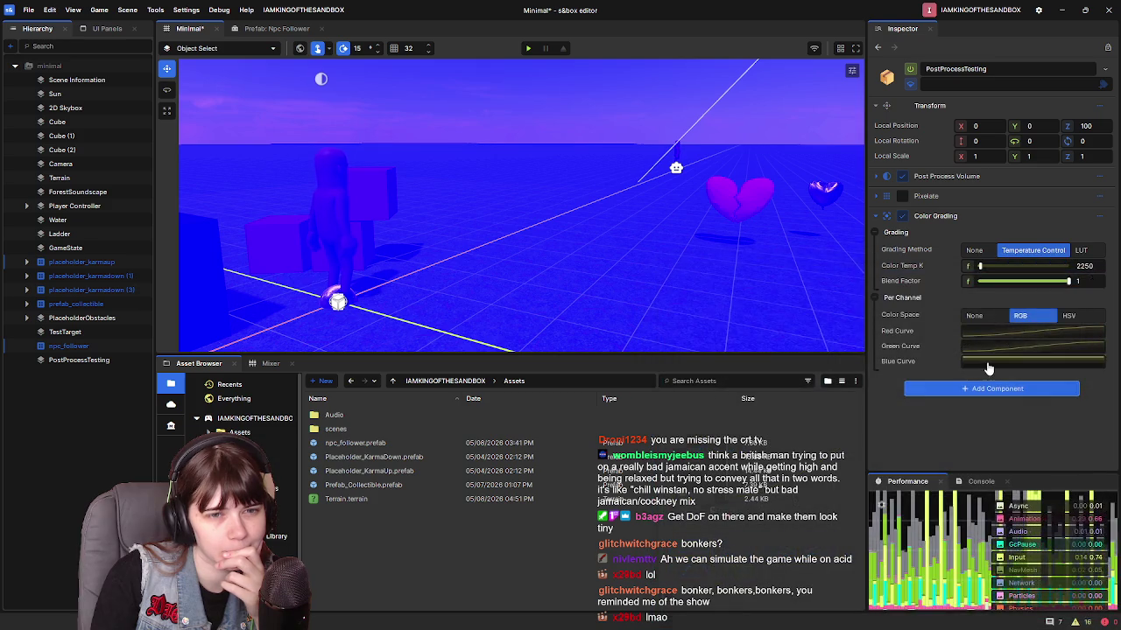
Step: Add a new key on the curve and move it to the curve's end
left_click(1024, 315)
left_click(721, 291)
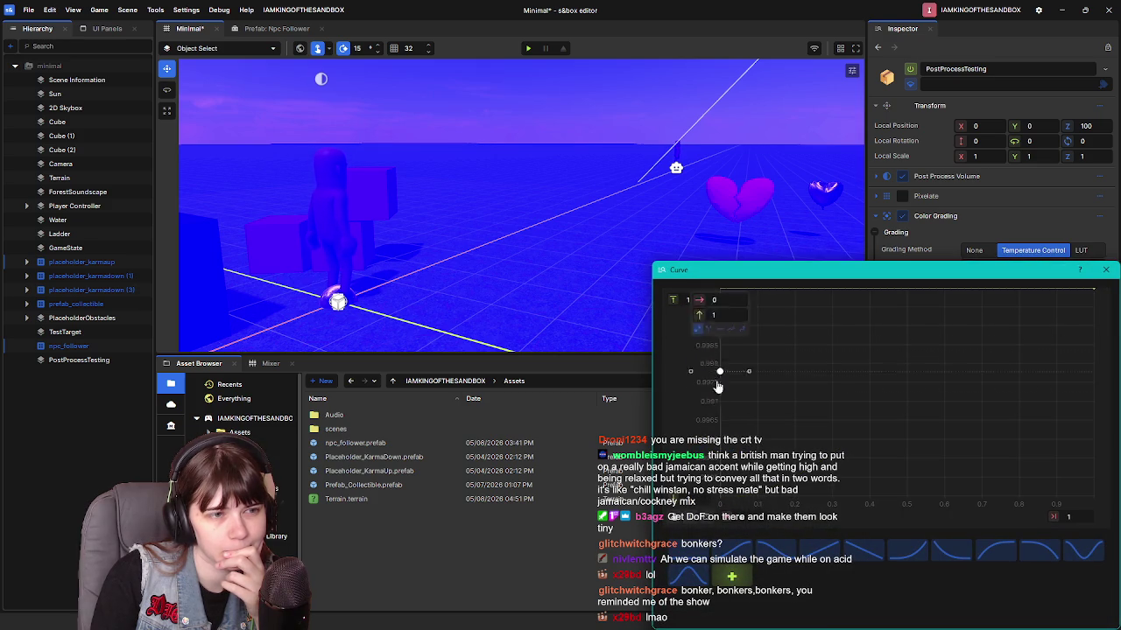
scroll(770, 433, "down", 2)
double_click(804, 387)
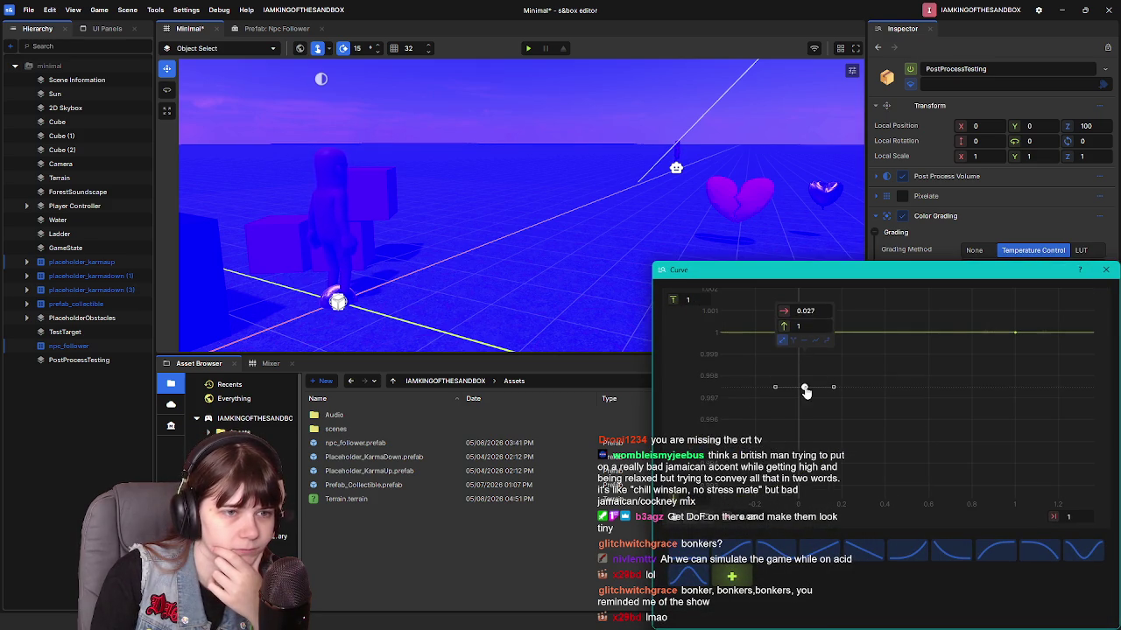
left_click_drag(805, 389, 1014, 385)
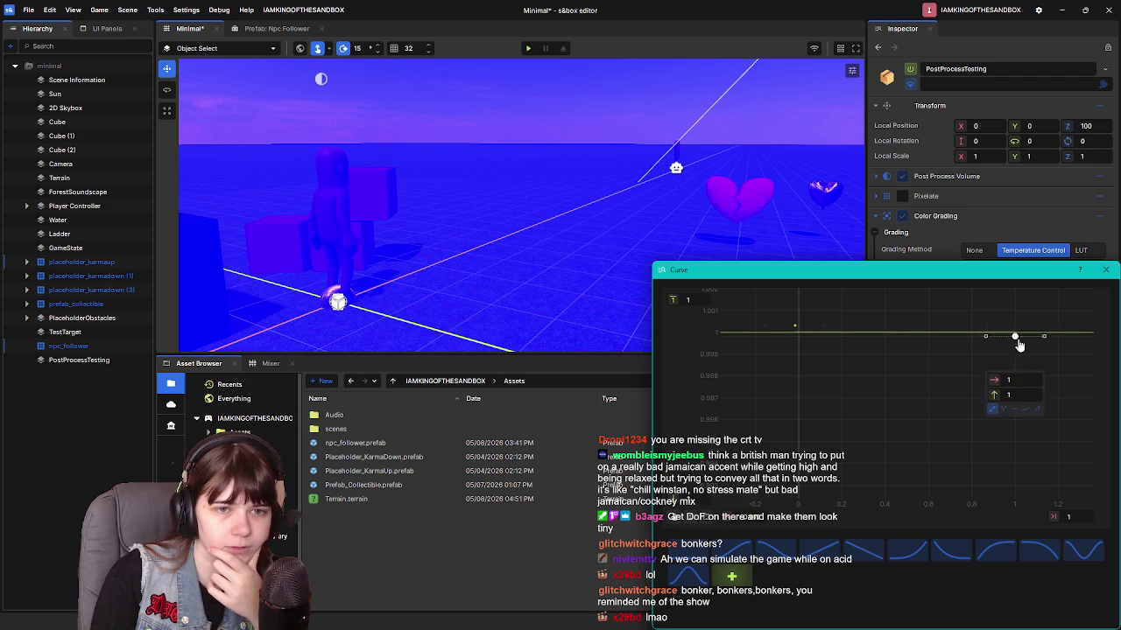
left_click(943, 400)
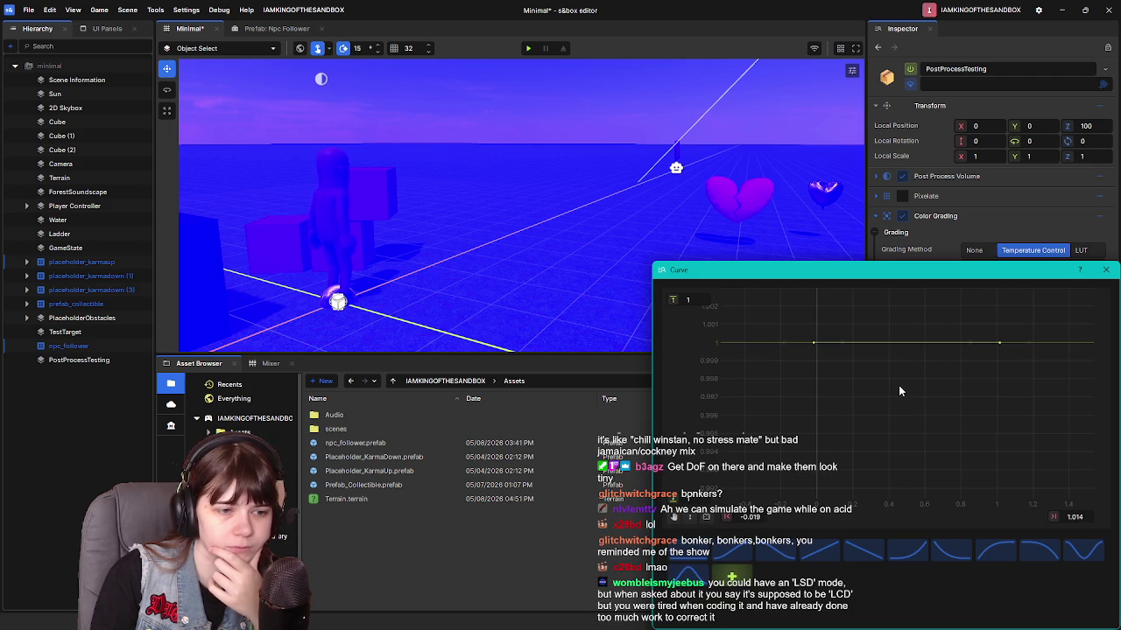
Step: Reset the curve to its default S-shape and raise its start value to 0.697
left_click(721, 557)
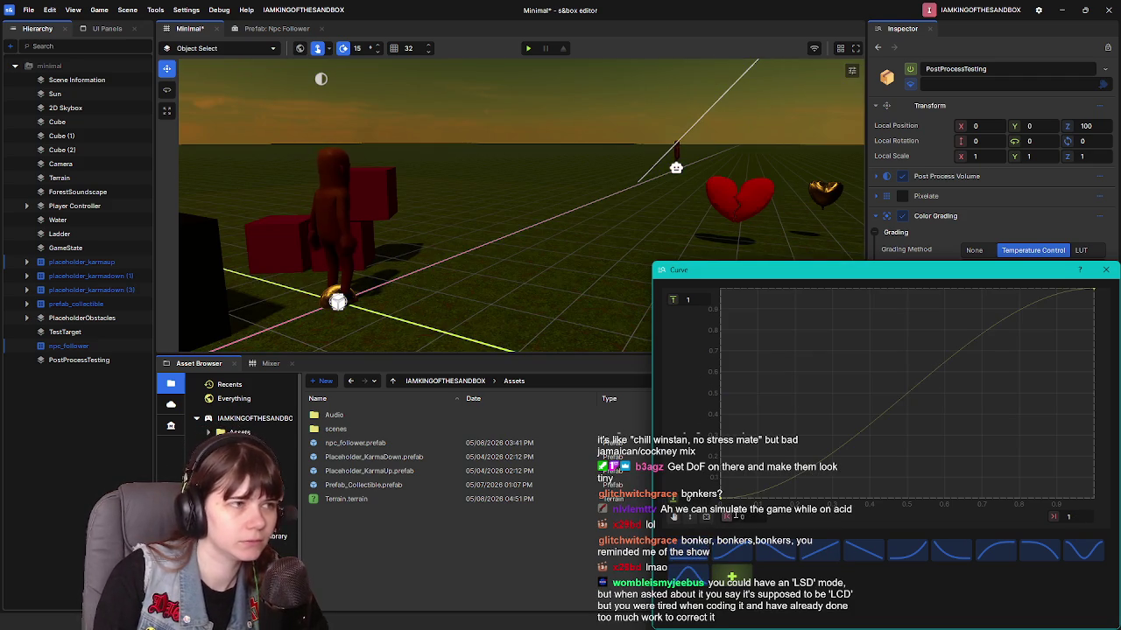
left_click(721, 497)
left_click_drag(720, 498, 719, 296)
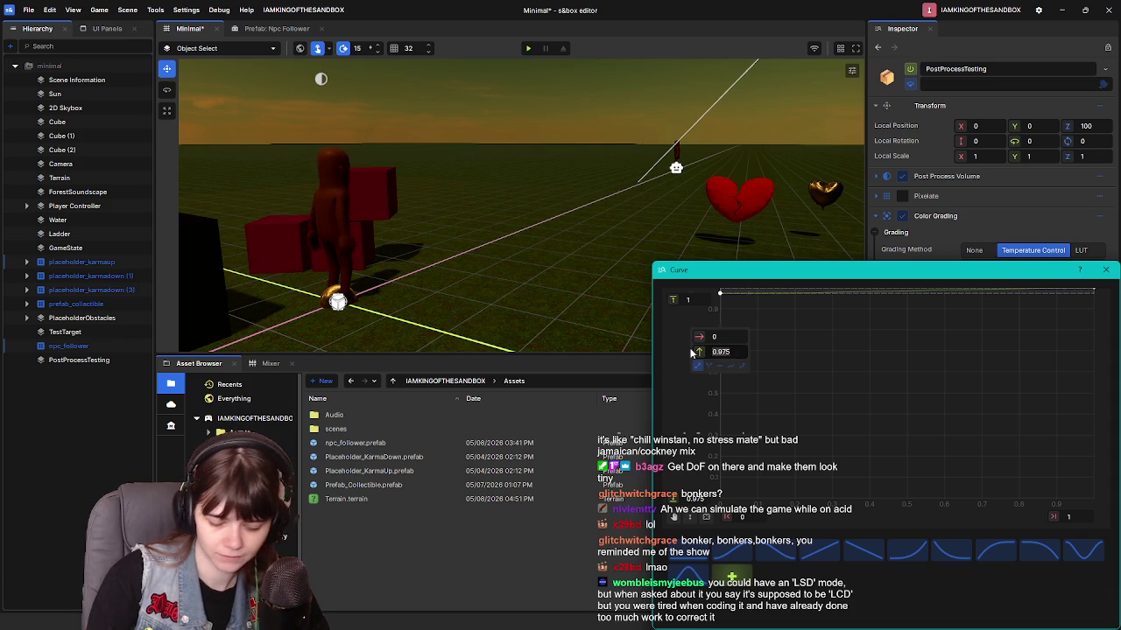
Step: Set the curve's start key to 0.95, fine-tune it to about 0.958, and close the Curve editor
type("0.95")
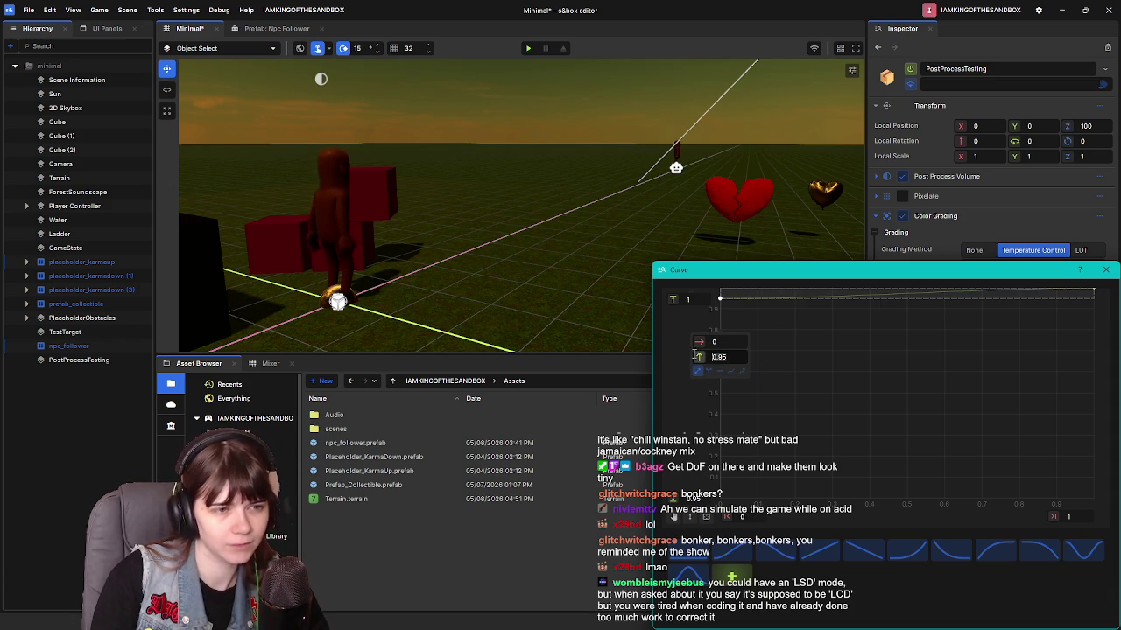
key("Return")
left_click_drag(720, 302, 722, 299)
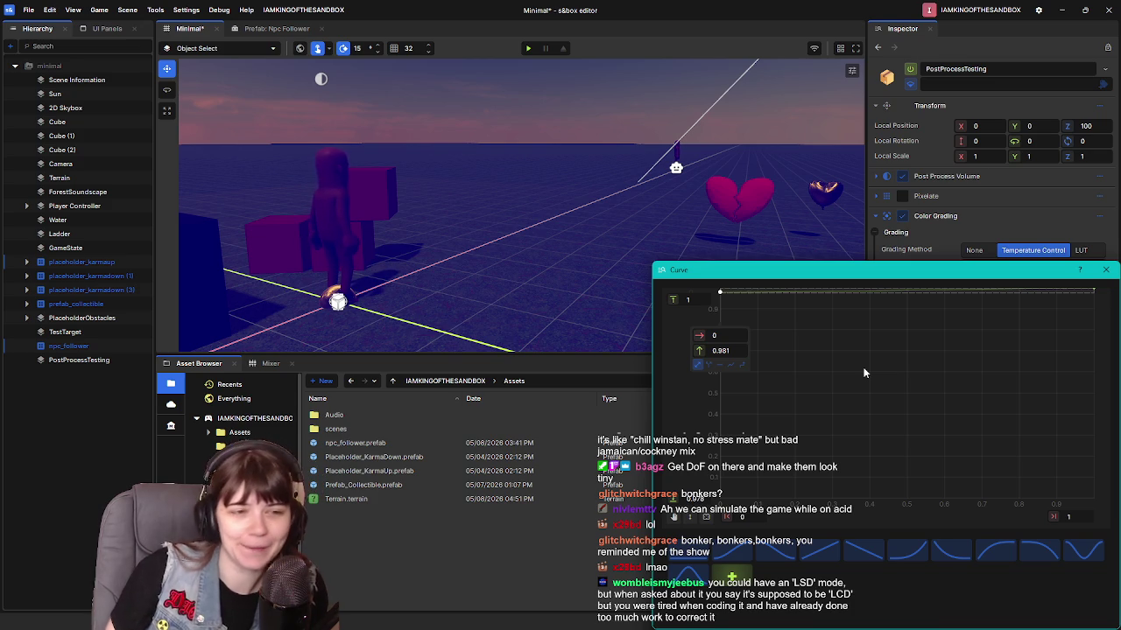
left_click_drag(719, 292, 721, 300)
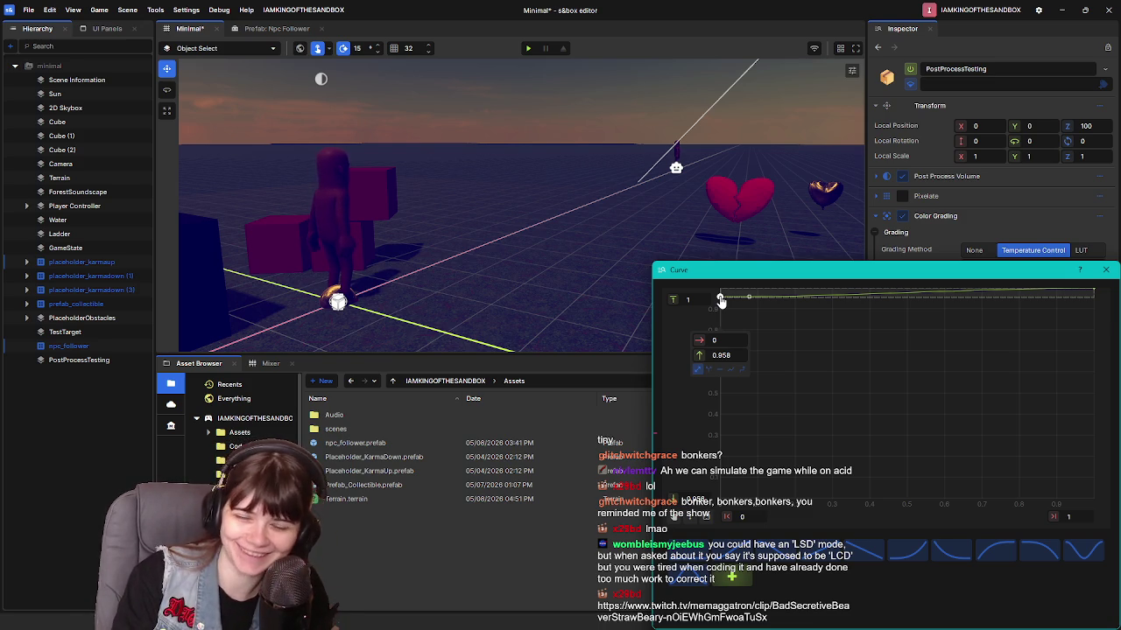
left_click(1106, 270)
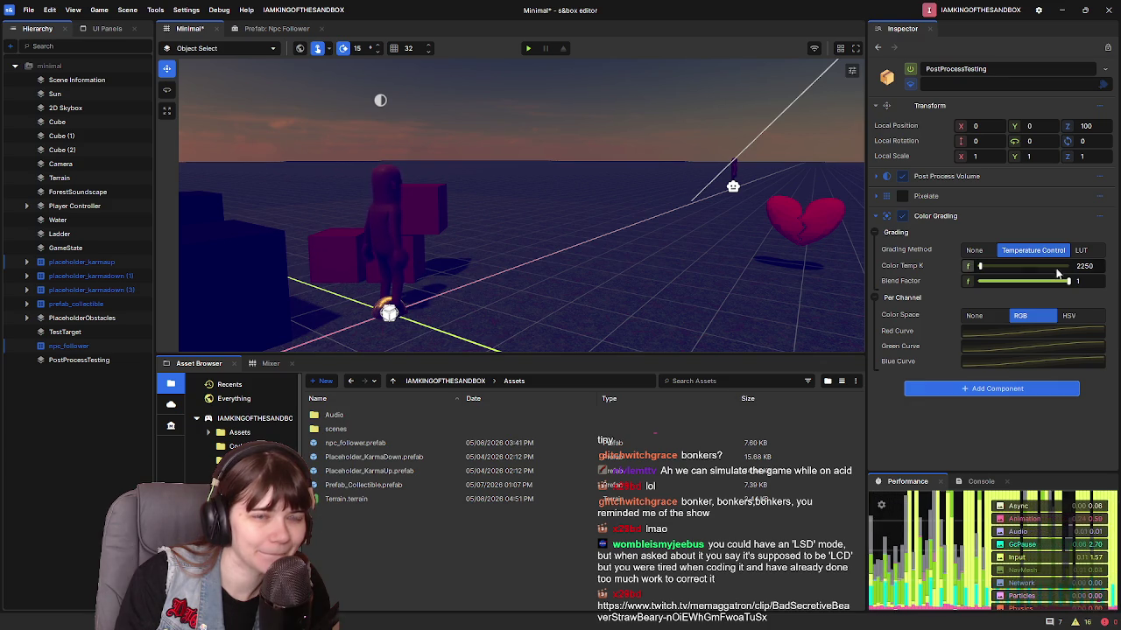
Step: Reset Grading Method and Color Space to None, then use Temperature Control at 40000
left_click(1080, 250)
left_click(974, 251)
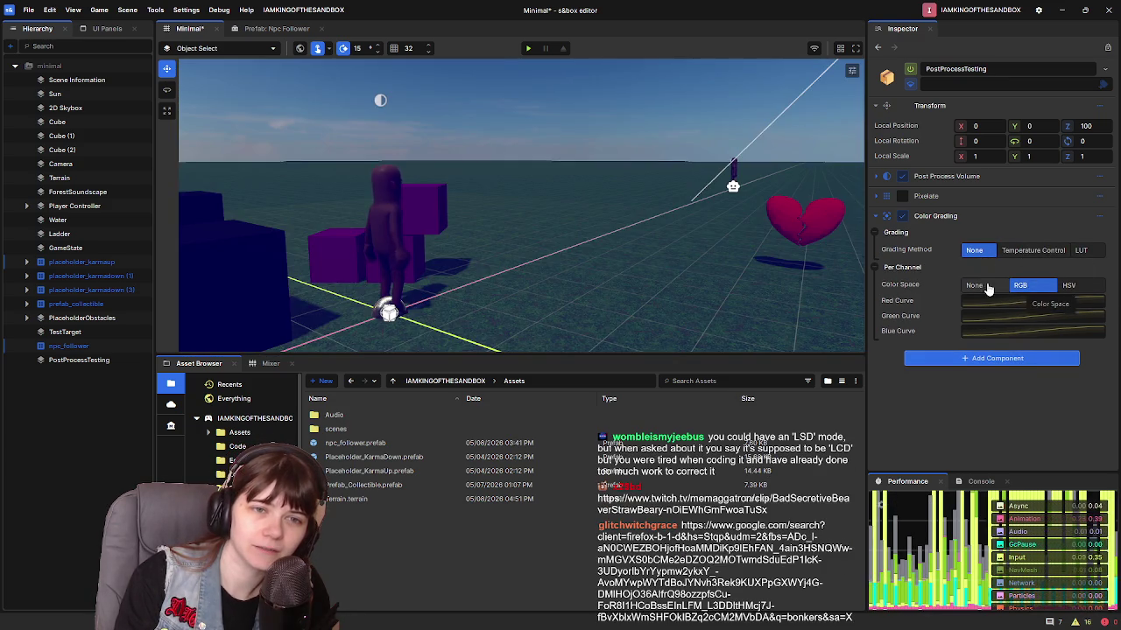
left_click(981, 286)
left_click(1033, 251)
left_click_drag(981, 267, 1092, 269)
mouse_move(415, 299)
left_mouse_down()
mouse_move(413, 280)
mouse_move(416, 299)
mouse_move(420, 289)
left_mouse_up()
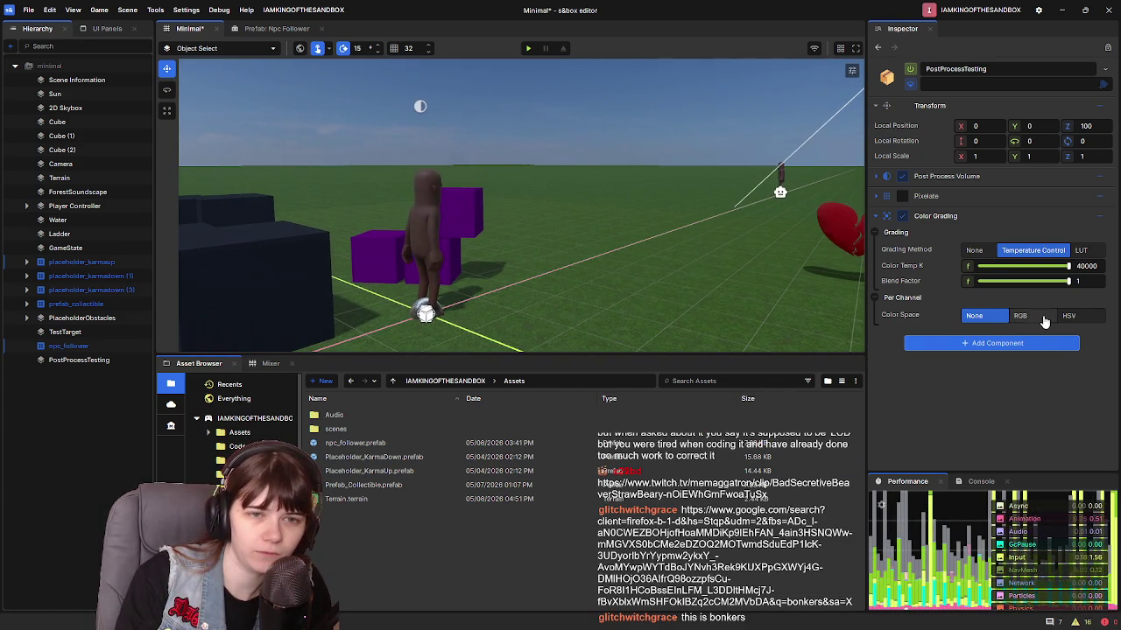
Step: Set Color Space back to RGB and lift the Red Curve's start to about 0.92
left_click(1042, 320)
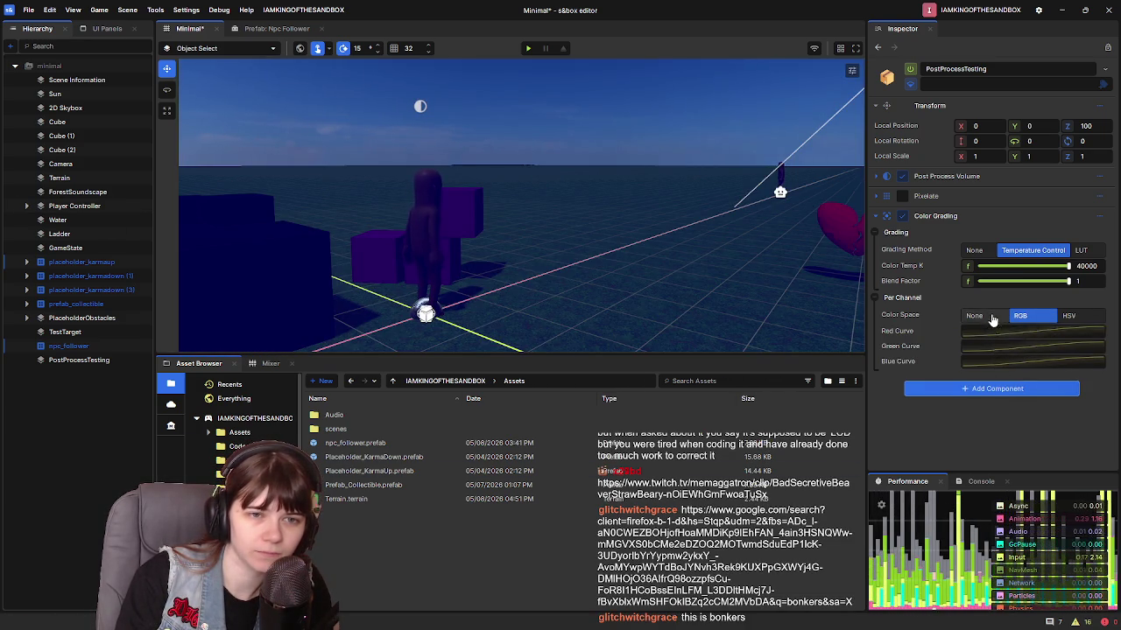
left_click(1068, 316)
left_click(1020, 316)
left_click(1036, 338)
mouse_move(721, 503)
left_mouse_down()
mouse_move(723, 282)
mouse_move(707, 260)
mouse_move(721, 499)
left_mouse_up()
Step: Reset the red curve and set a green curve point's value to 1
left_click(1105, 270)
left_click(985, 347)
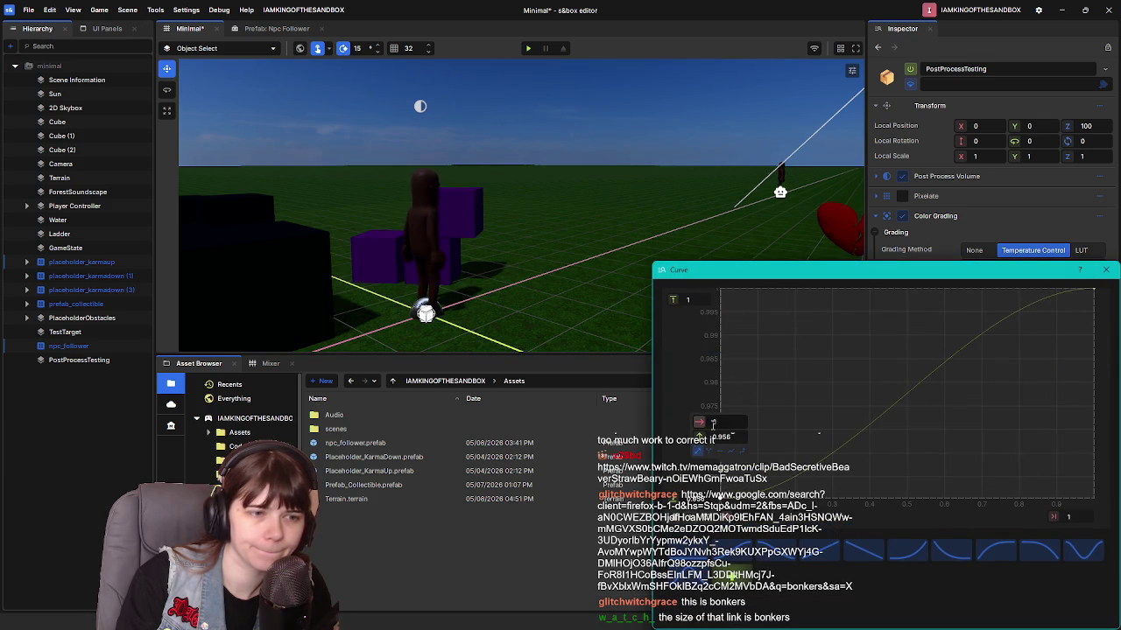
key("Return")
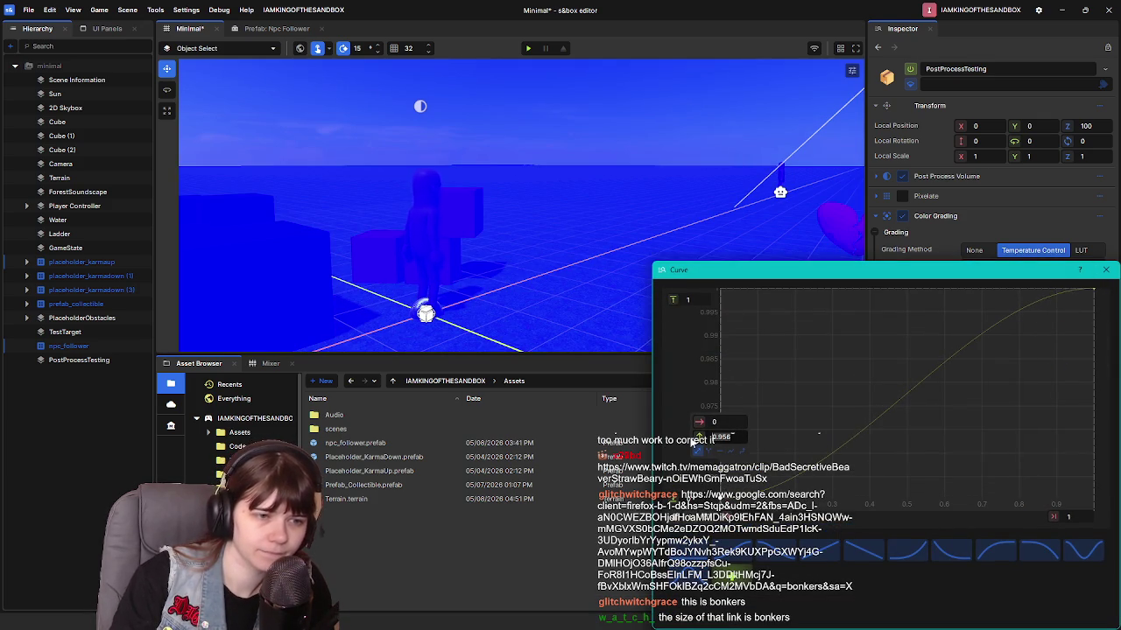
type("1")
key("Return")
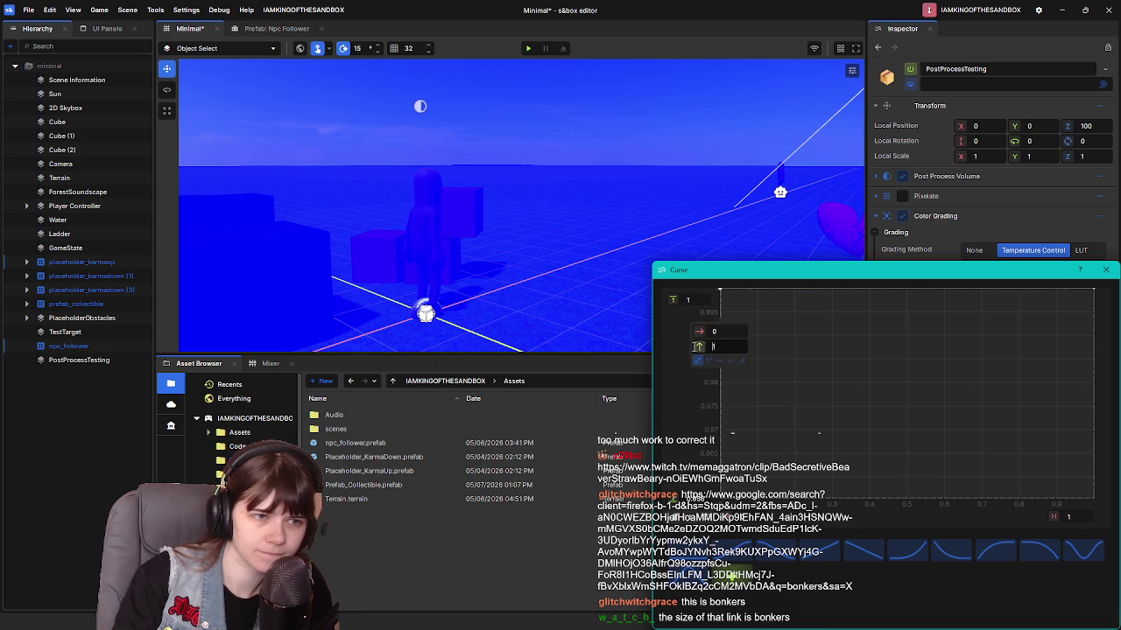
left_click(1105, 270)
Step: Flatten the blue curve with a preset, then try other presets and reshape it
left_click(1013, 361)
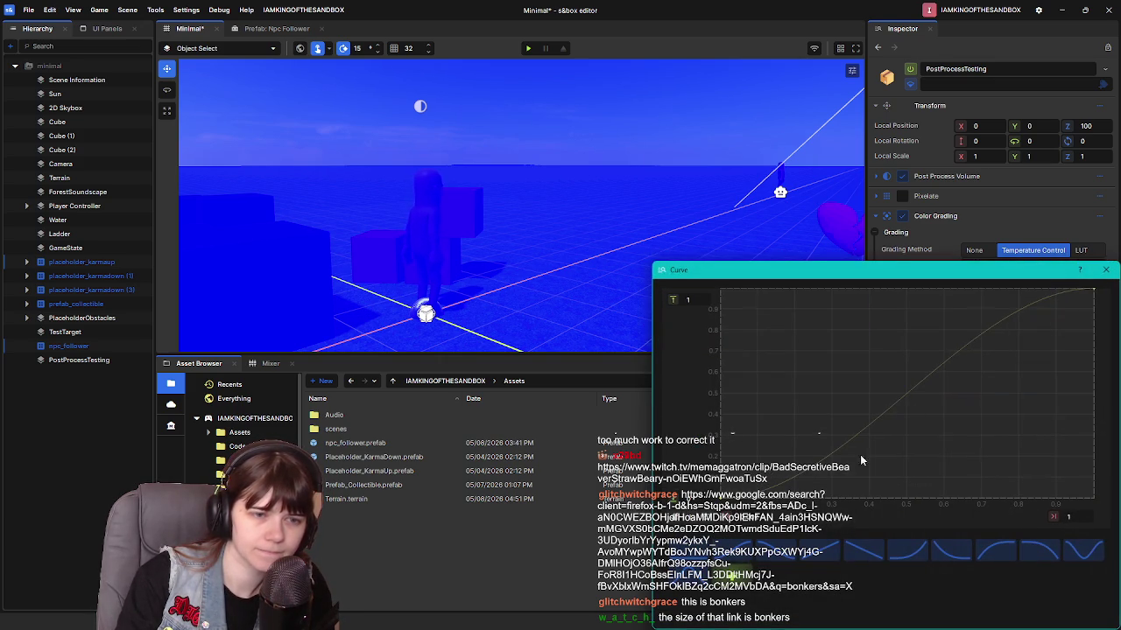
left_click(688, 552)
left_click(1106, 269)
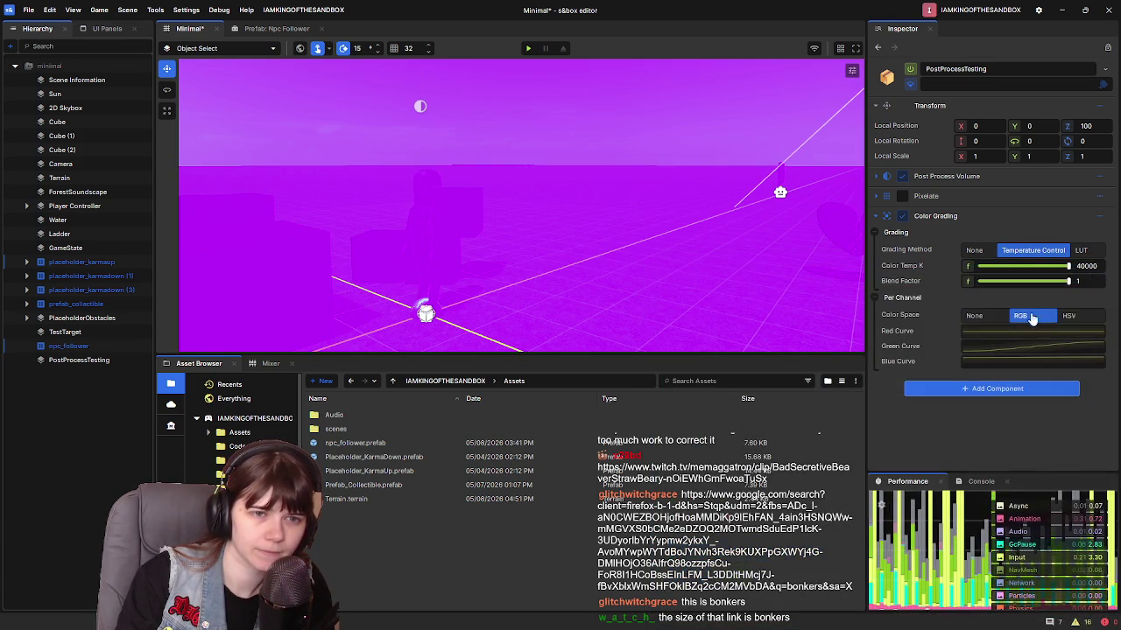
left_click(1013, 346)
left_click_drag(1092, 289, 1037, 327)
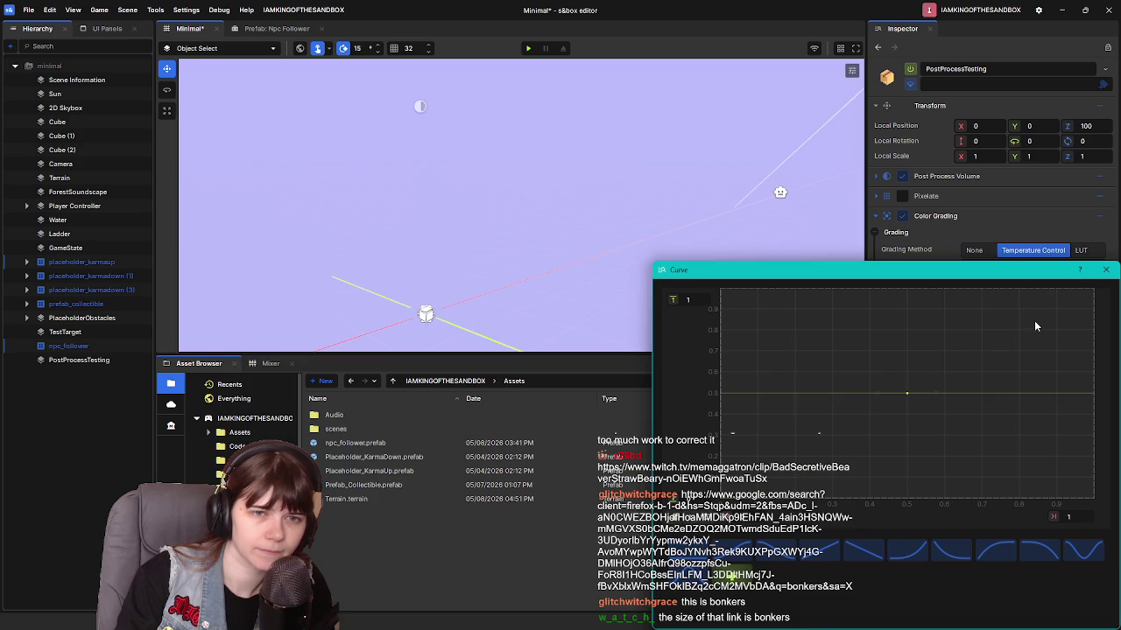
left_click(1105, 270)
Step: Cycle the blue curve through linear, S-curve and flat presets, then set Color Space to None
left_click(969, 361)
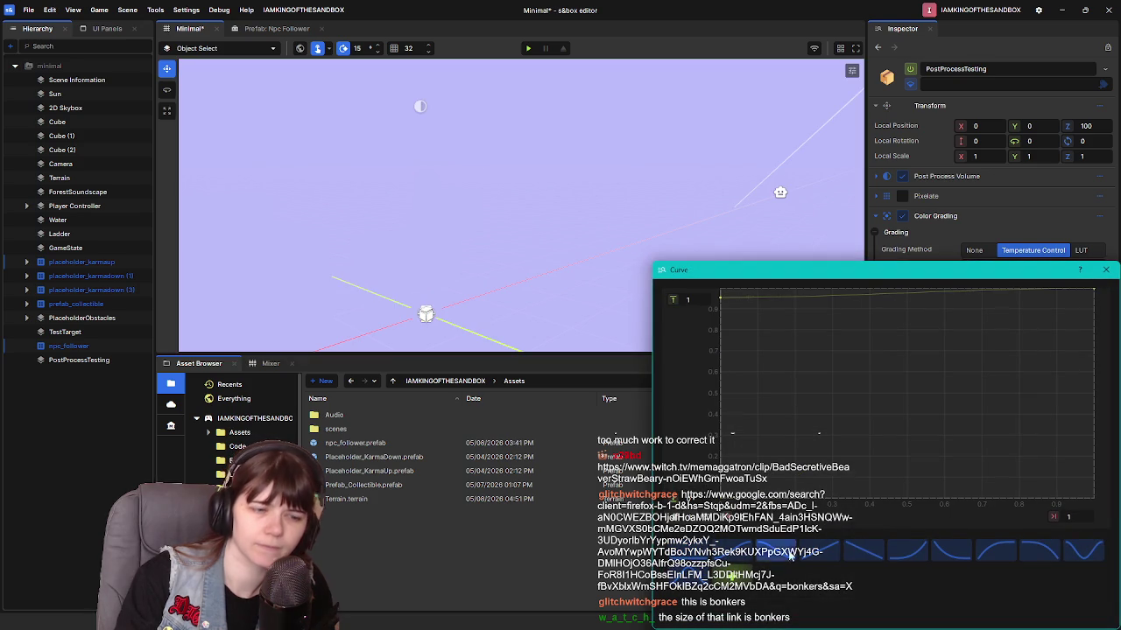
left_click(819, 550)
left_click(777, 556)
left_click(732, 552)
left_click(692, 552)
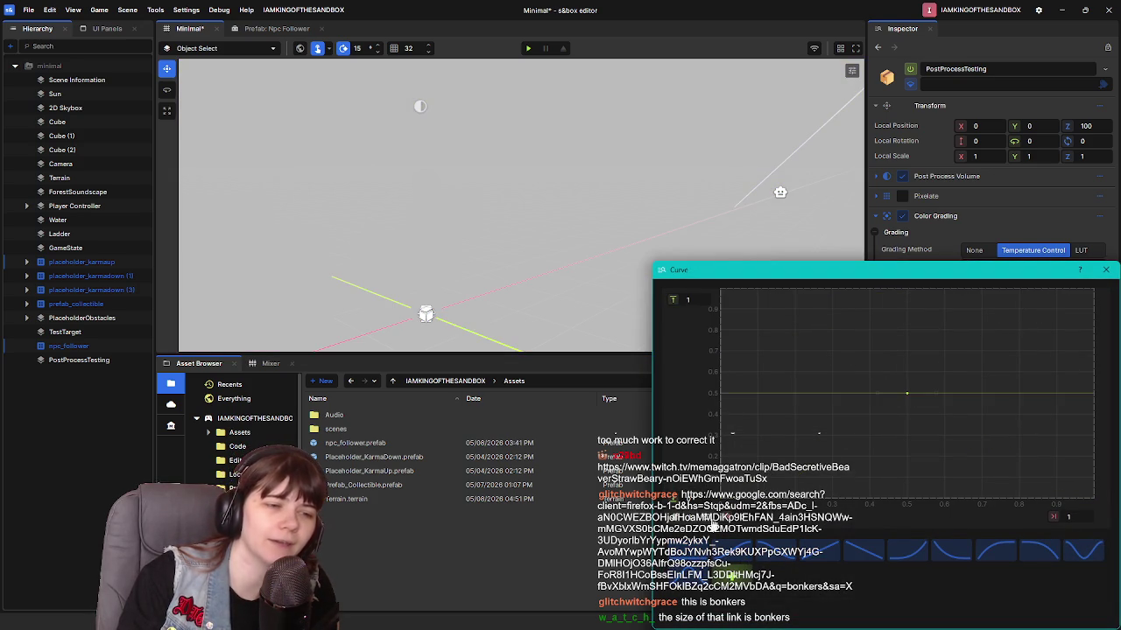
left_click(1106, 270)
left_click(974, 315)
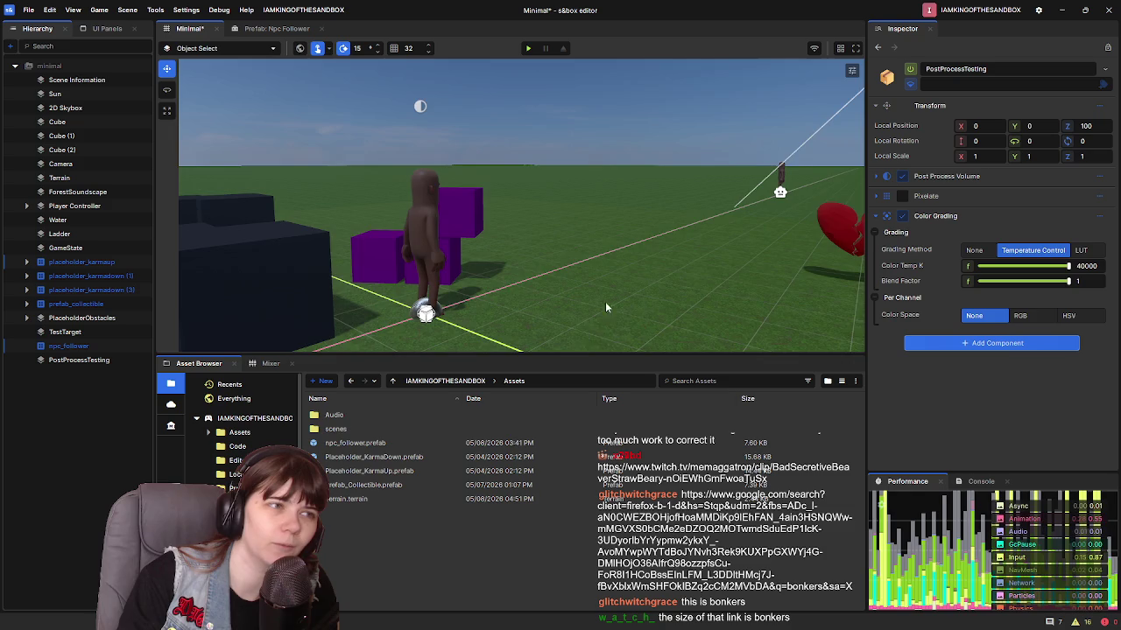
left_click_drag(614, 259, 660, 265)
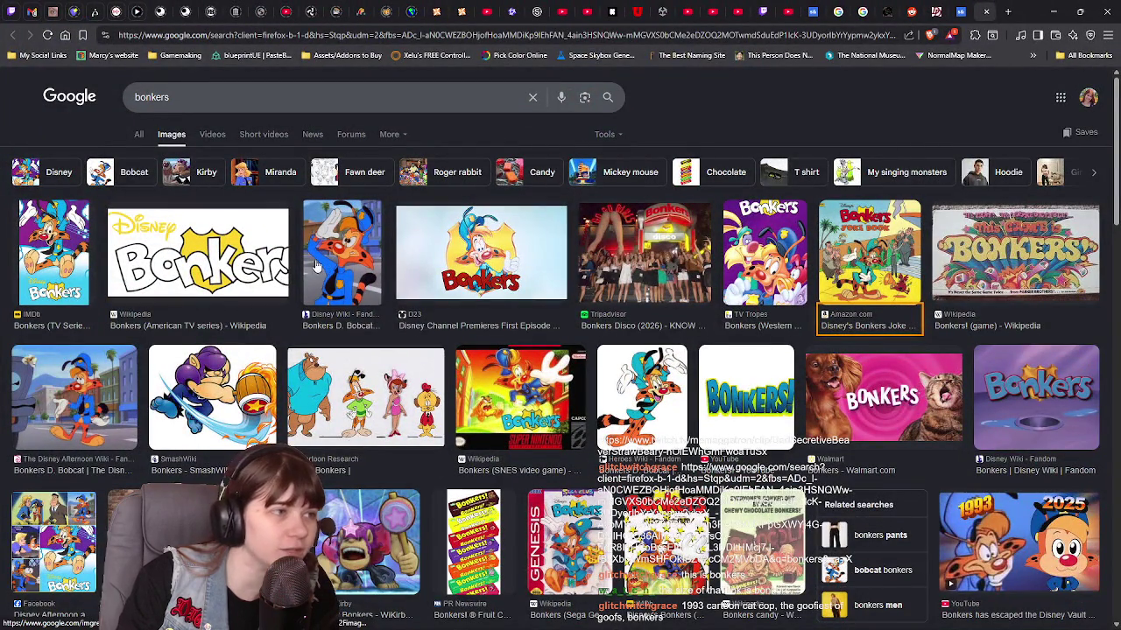
Step: Open the IMDb 'Bonkers (TV Series 1993–1994)' image preview and browse related Bonkers images
left_click(41, 250)
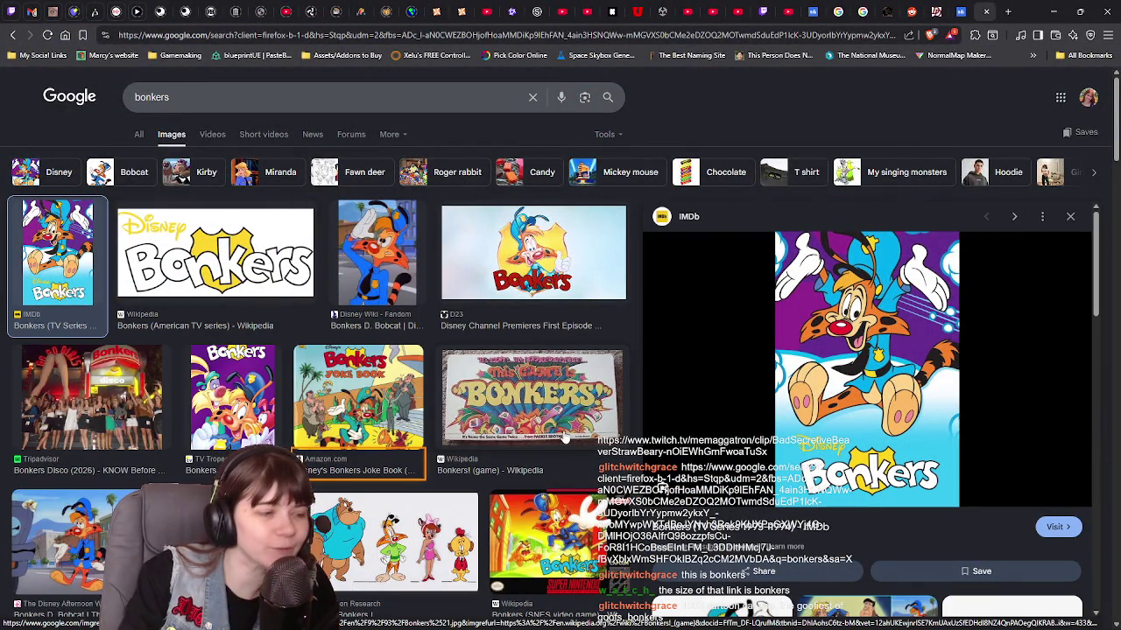
scroll(444, 403, "down", 2)
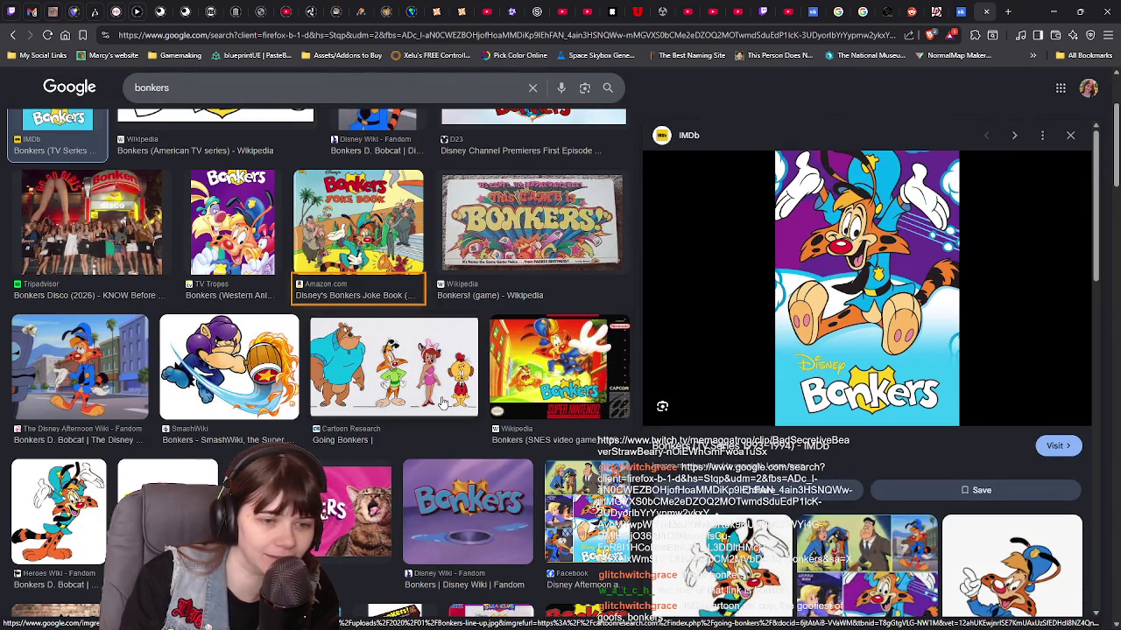
scroll(746, 402, "down", 3)
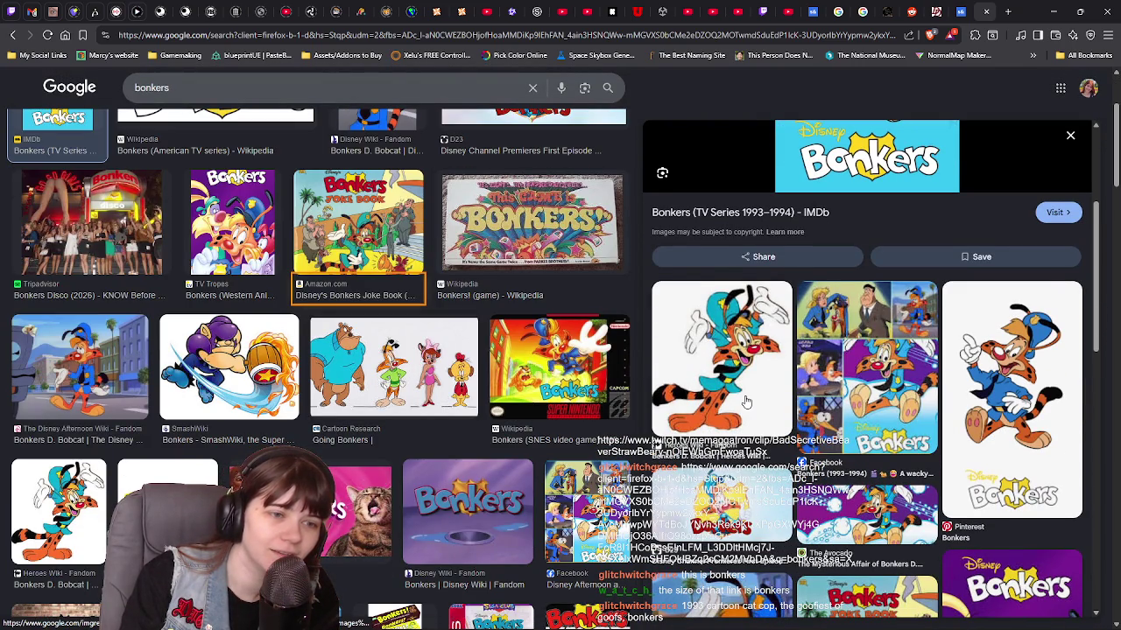
left_click(745, 402)
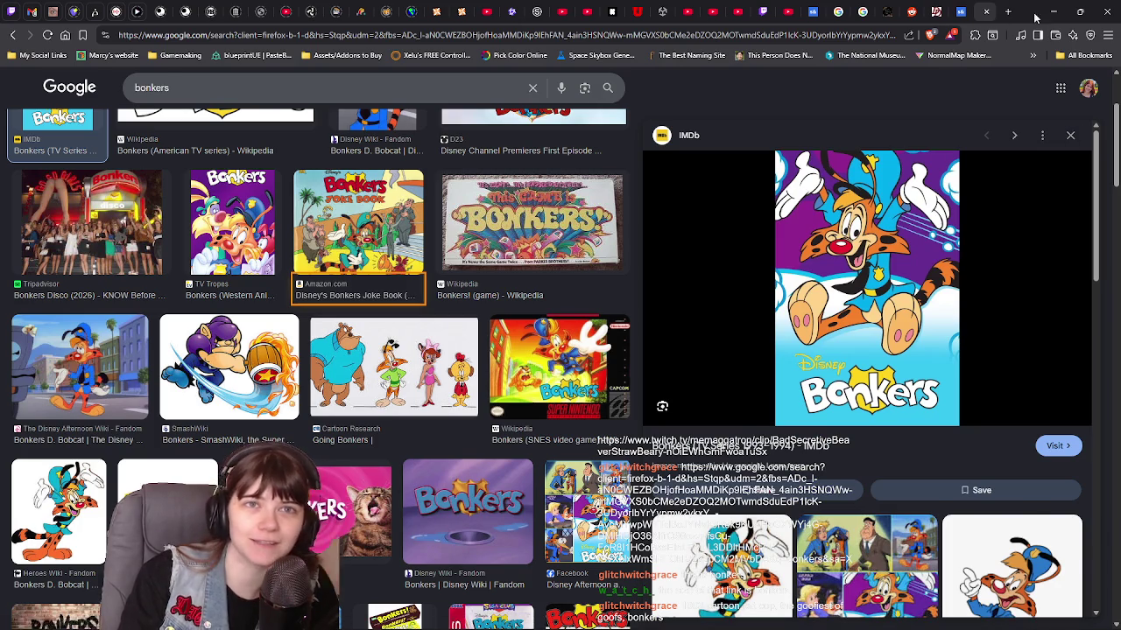
key("alt+Tab")
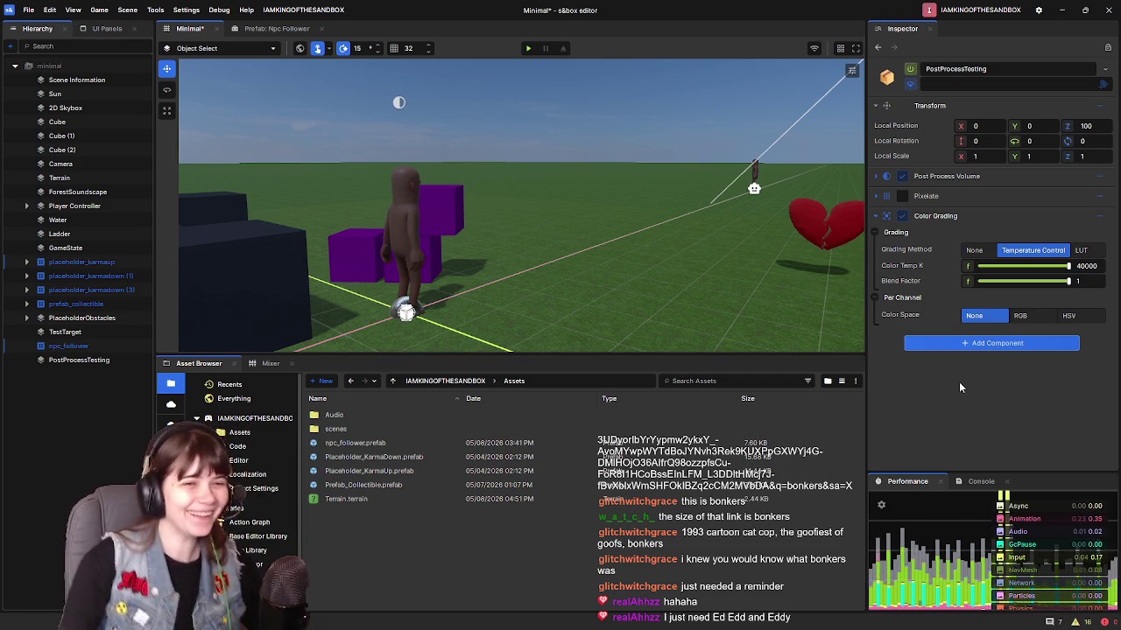
Step: Uncheck the Color Grading component on PostProcessTesting and collapse its settings
key("s")
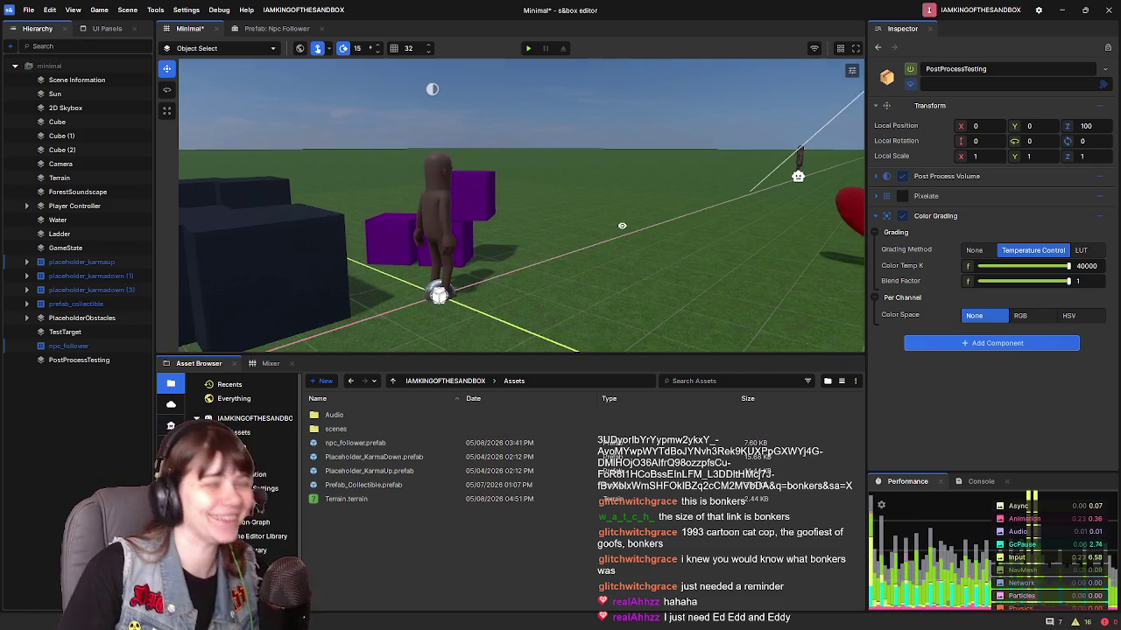
scroll(652, 213, "up", 3)
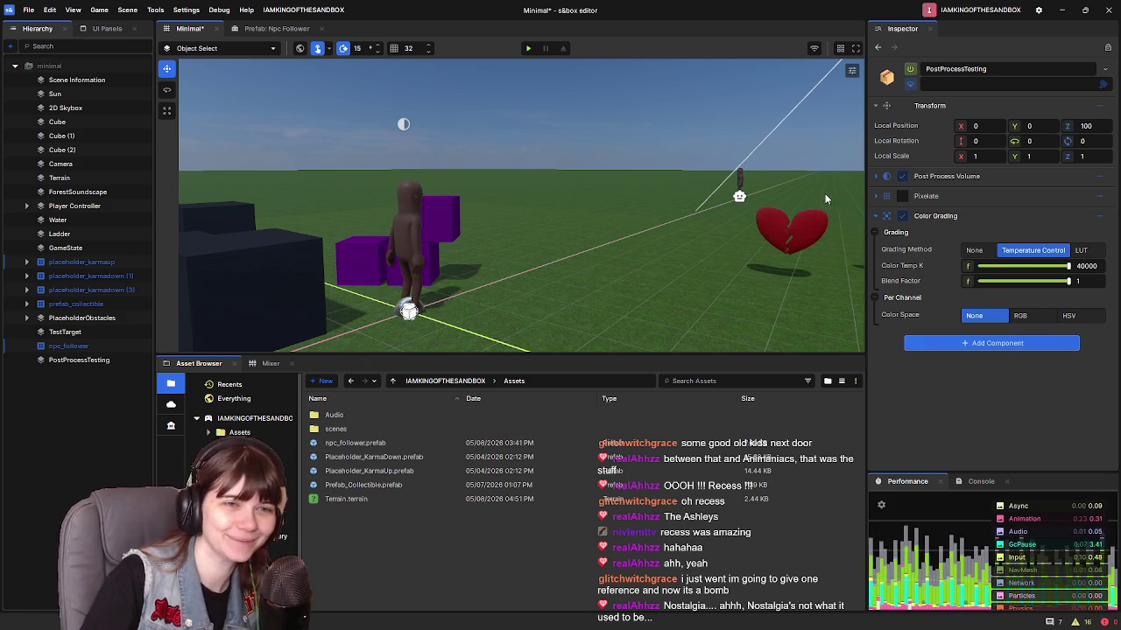
left_click(902, 215)
left_click(875, 215)
left_click_drag(626, 245, 639, 237)
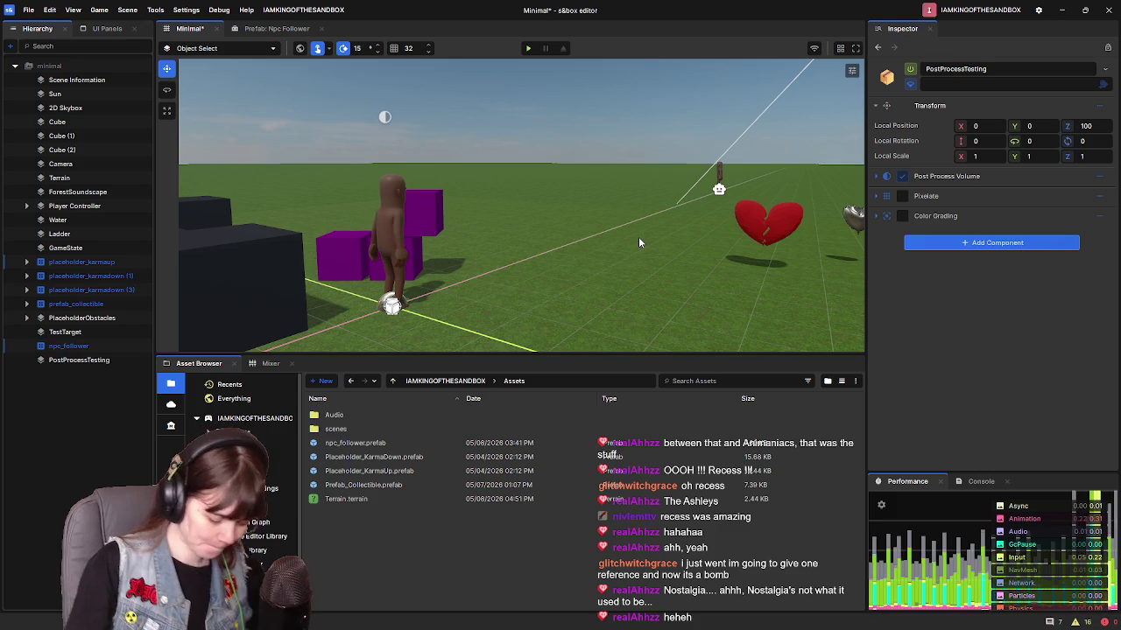
Step: Add a Bloom component to PostProcessTesting by searching 'bloom'
left_click(987, 245)
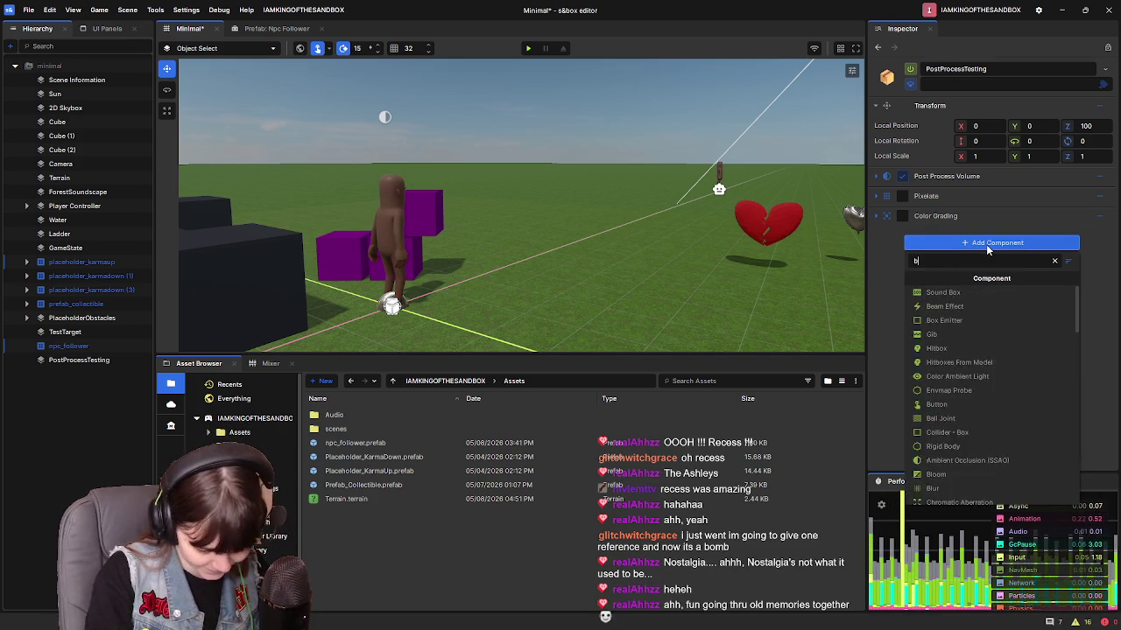
type("bloom")
left_click(972, 293)
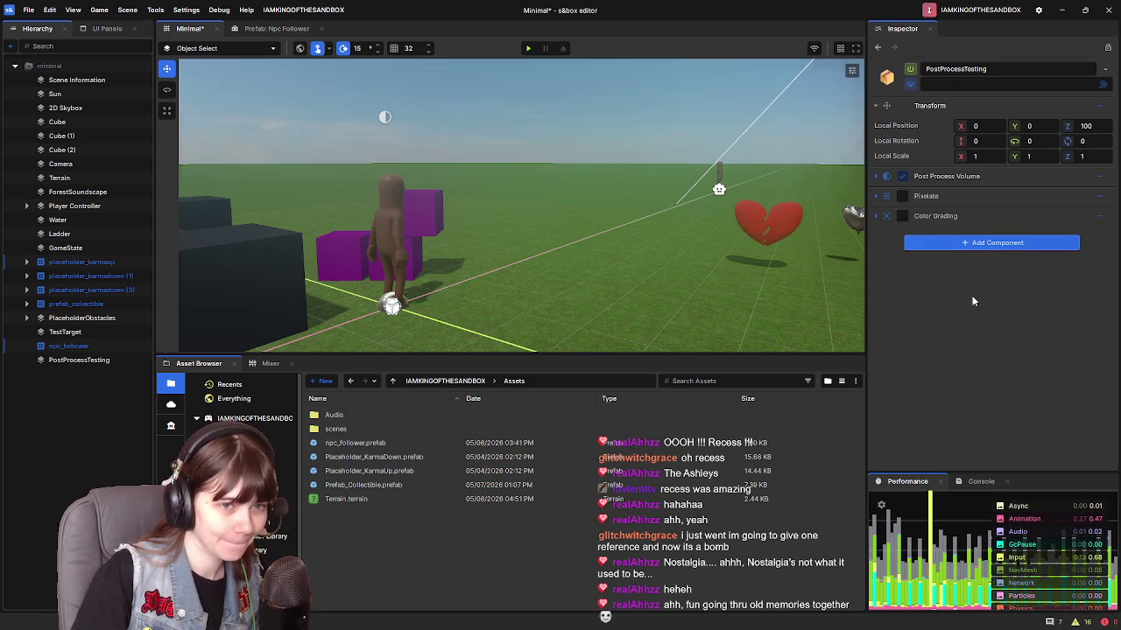
mouse_move(413, 120)
left_mouse_down()
mouse_move(500, 225)
mouse_move(551, 212)
mouse_move(508, 215)
left_mouse_up()
left_click(1106, 237)
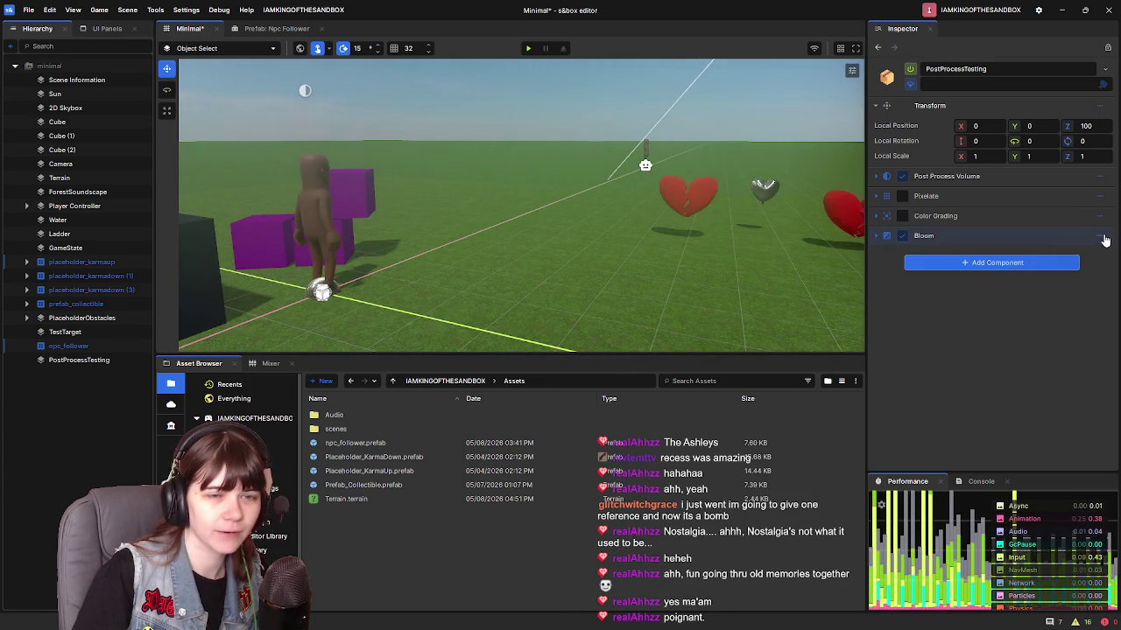
left_click(1106, 239)
left_click(879, 237)
mouse_move(525, 219)
left_mouse_down()
mouse_move(452, 180)
mouse_move(555, 230)
left_mouse_up()
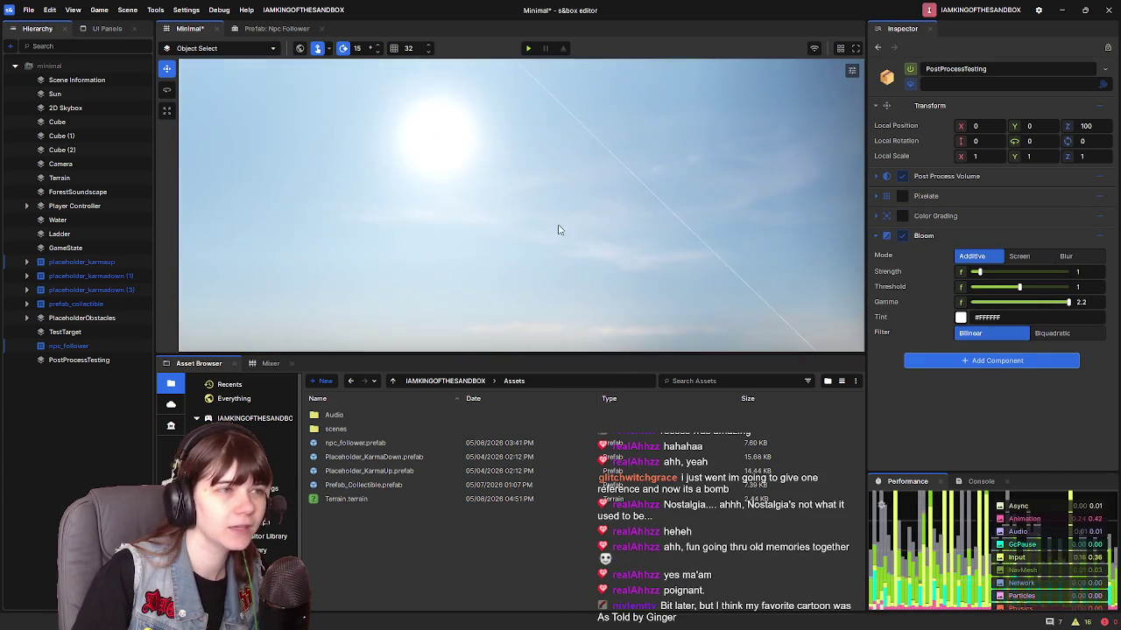
Step: Set the Bloom tint to pale yellow #FCFF92 in the colour picker
left_click(960, 317)
left_click_drag(1043, 391, 1082, 333)
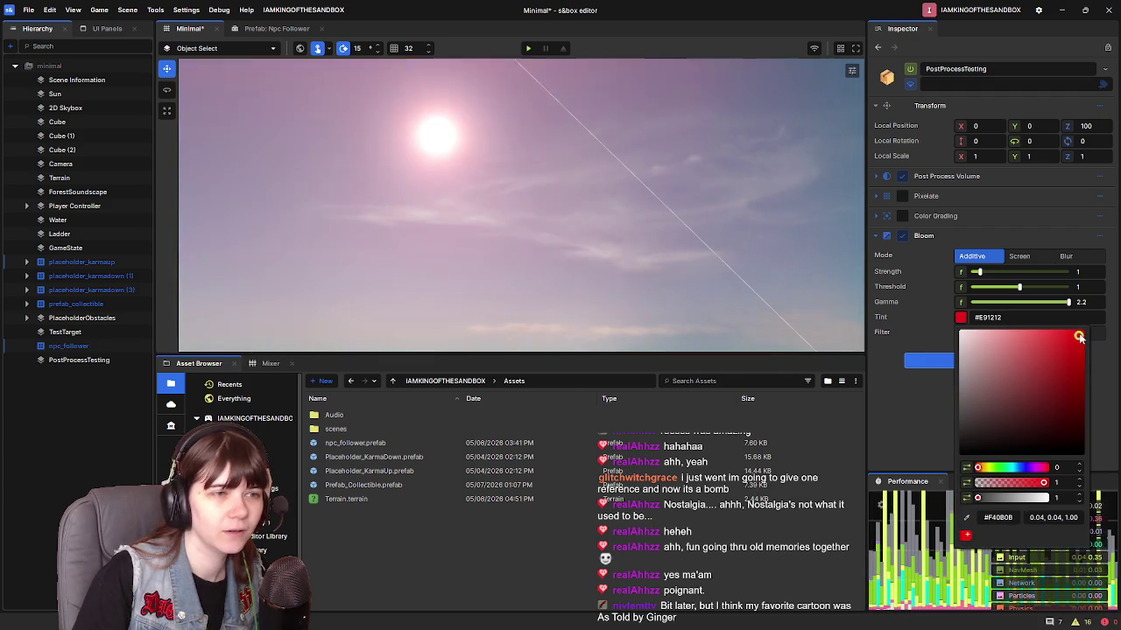
left_click(646, 207)
mouse_move(628, 307)
left_mouse_down()
mouse_move(584, 73)
mouse_move(600, 295)
mouse_move(588, 170)
left_mouse_up()
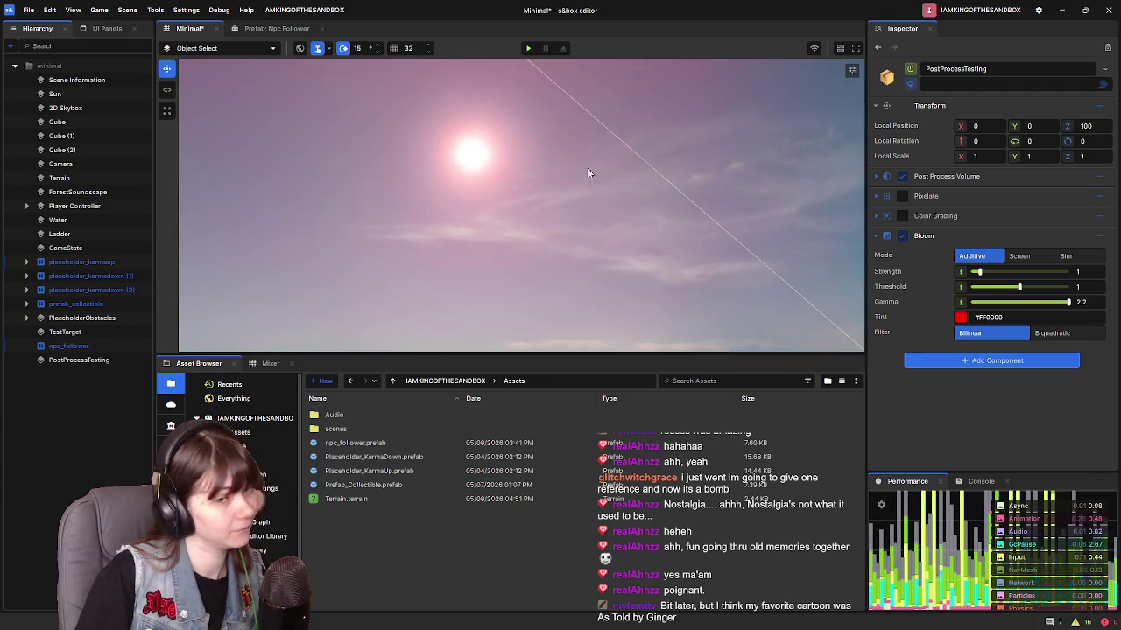
left_click(961, 317)
left_click(988, 467)
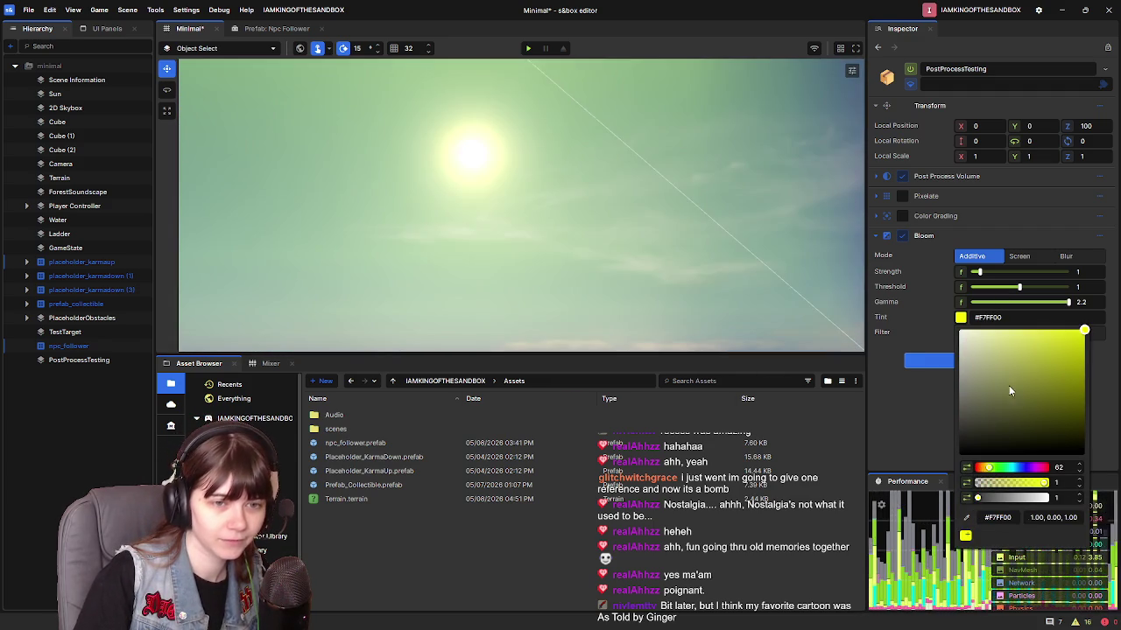
left_click_drag(615, 208, 666, 317)
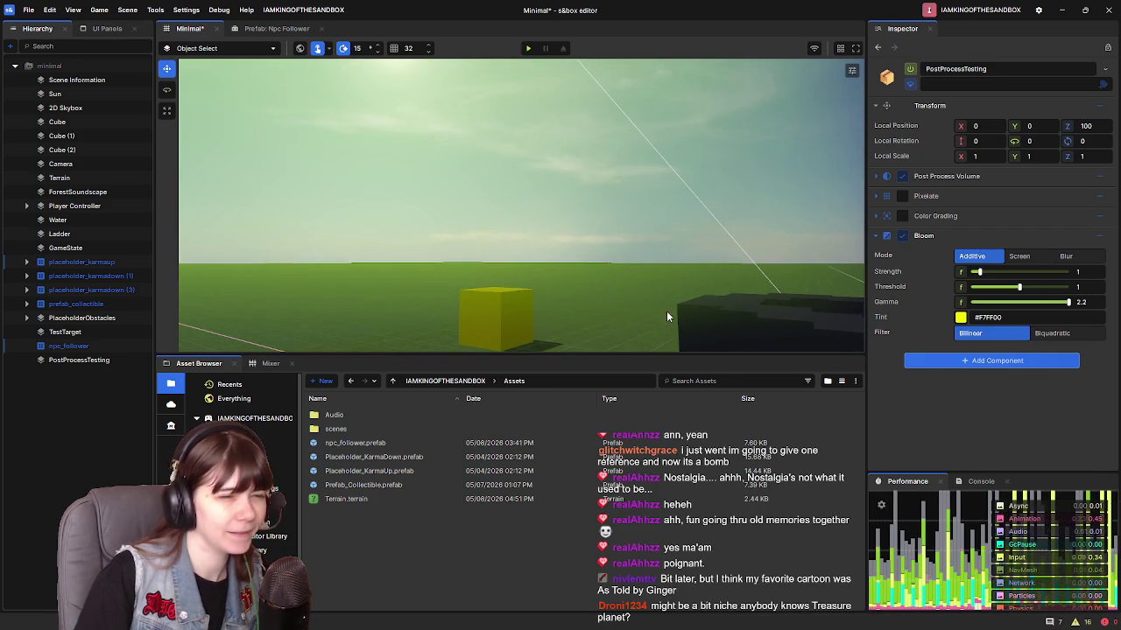
left_click(960, 317)
left_click(988, 331)
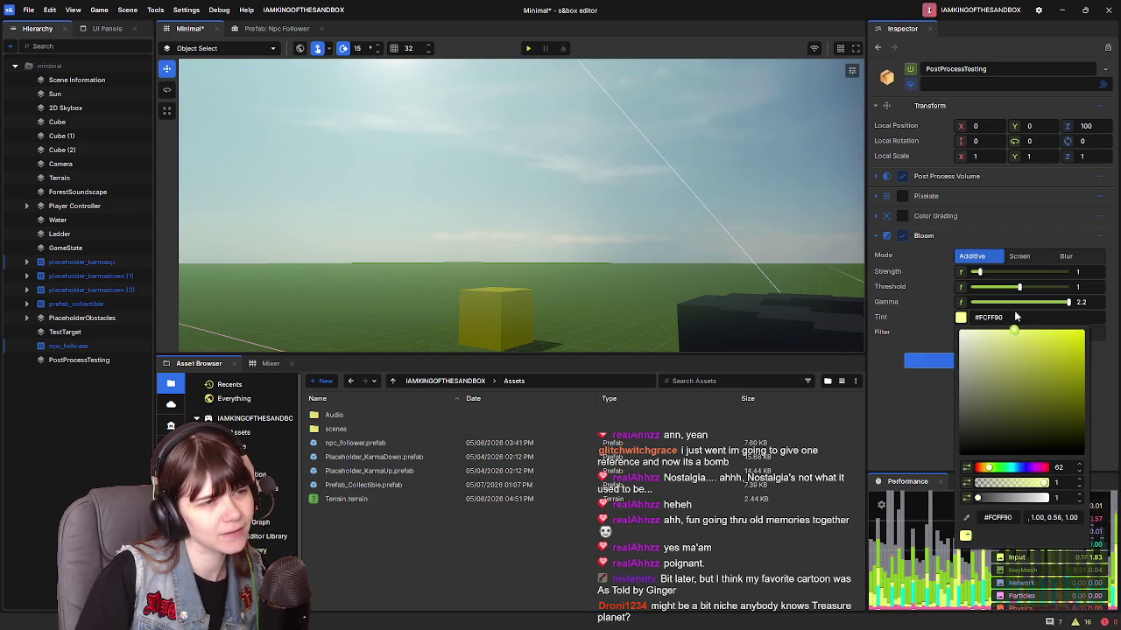
left_click(584, 153)
mouse_move(584, 153)
left_mouse_down()
mouse_move(586, 103)
mouse_move(621, 201)
mouse_move(666, 263)
mouse_move(633, 225)
mouse_move(639, 238)
mouse_move(595, 237)
left_mouse_up()
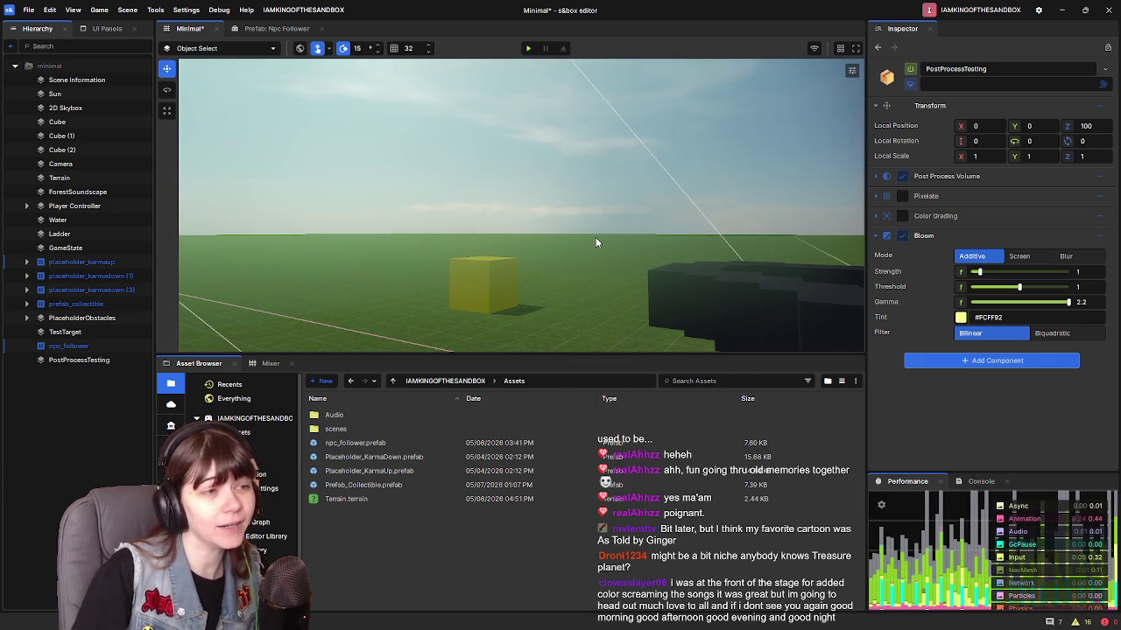